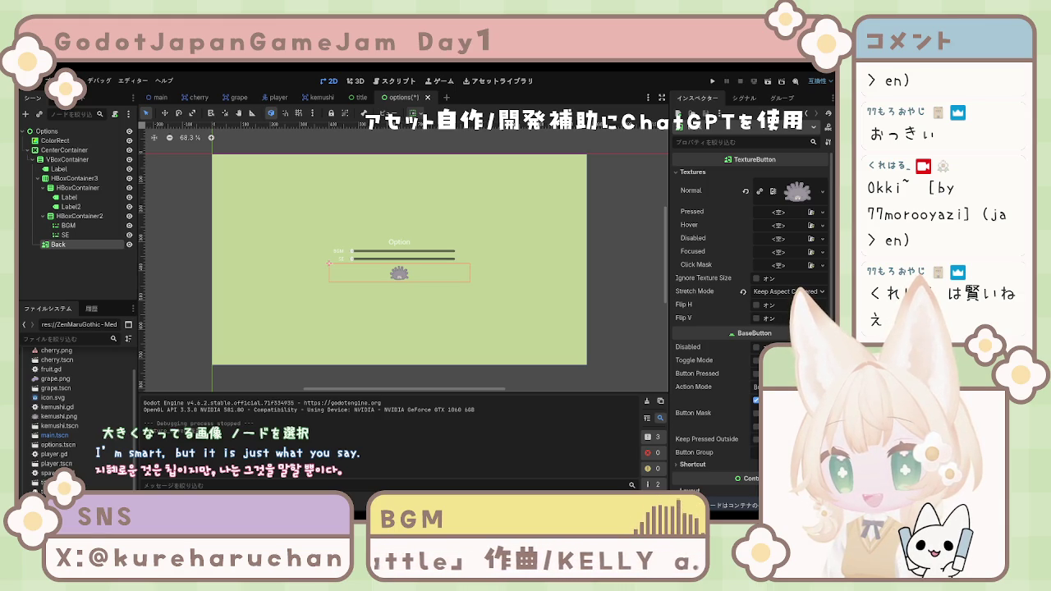
Set the Back button's Container Sizing Horizontal and Vertical to Shrink Center.
scroll(751, 328, "down", 3)
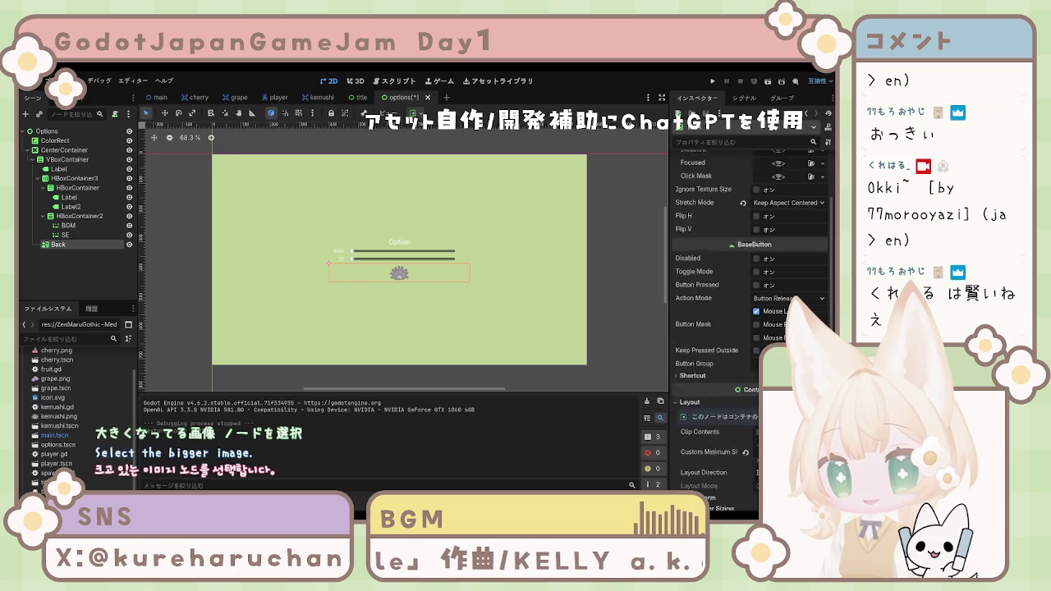
scroll(751, 329, "down", 2)
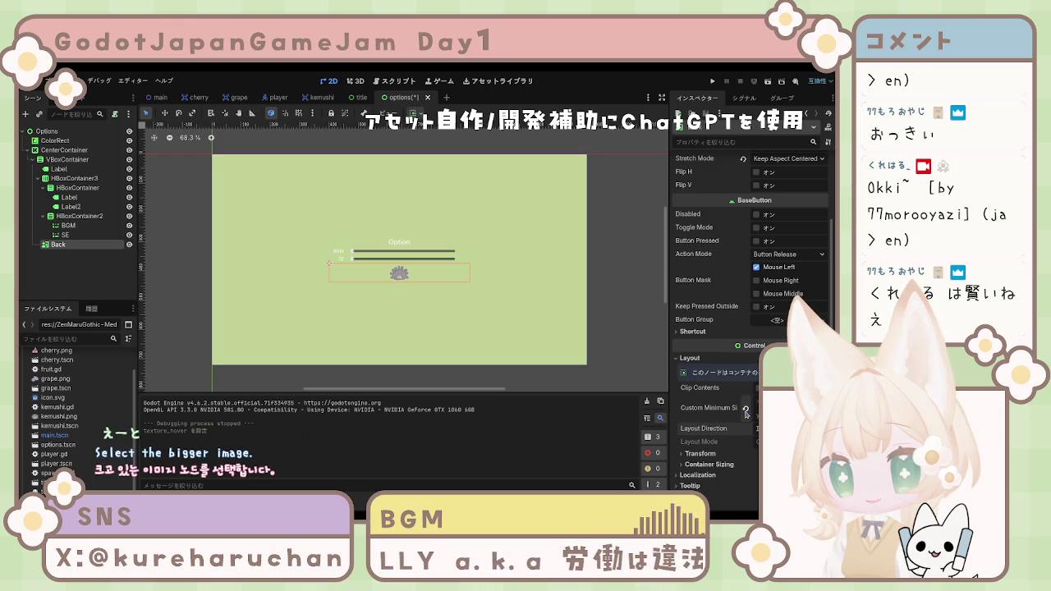
scroll(745, 413, "down", 4)
left_click(709, 375)
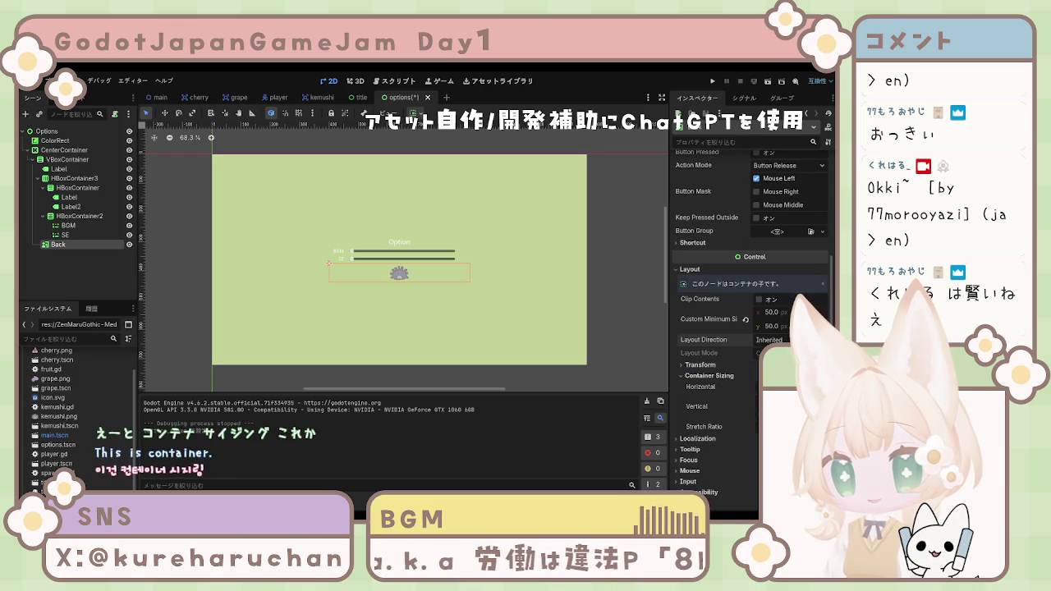
left_click(788, 415)
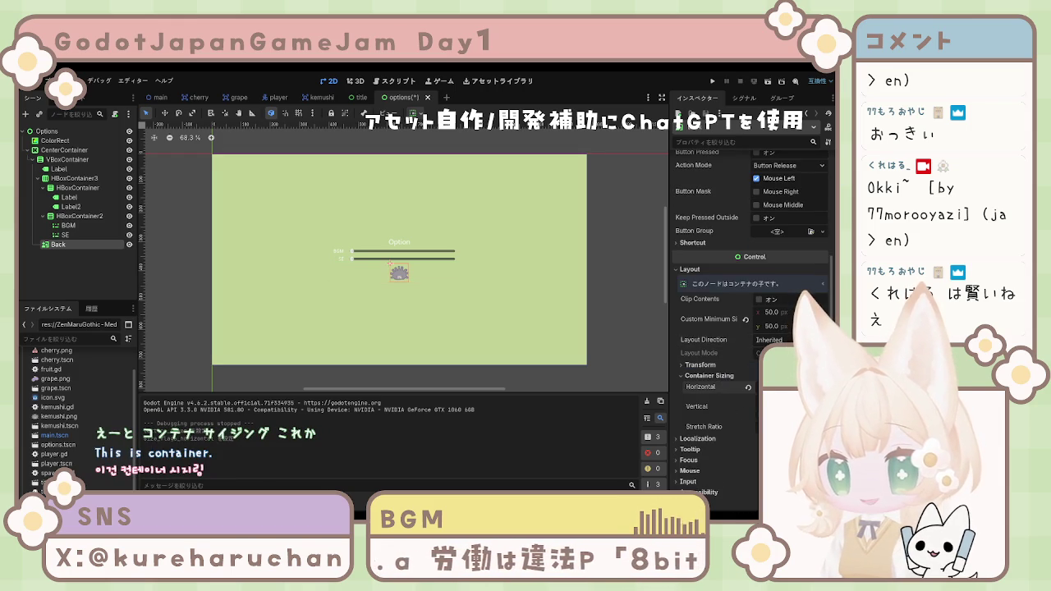
left_click(788, 435)
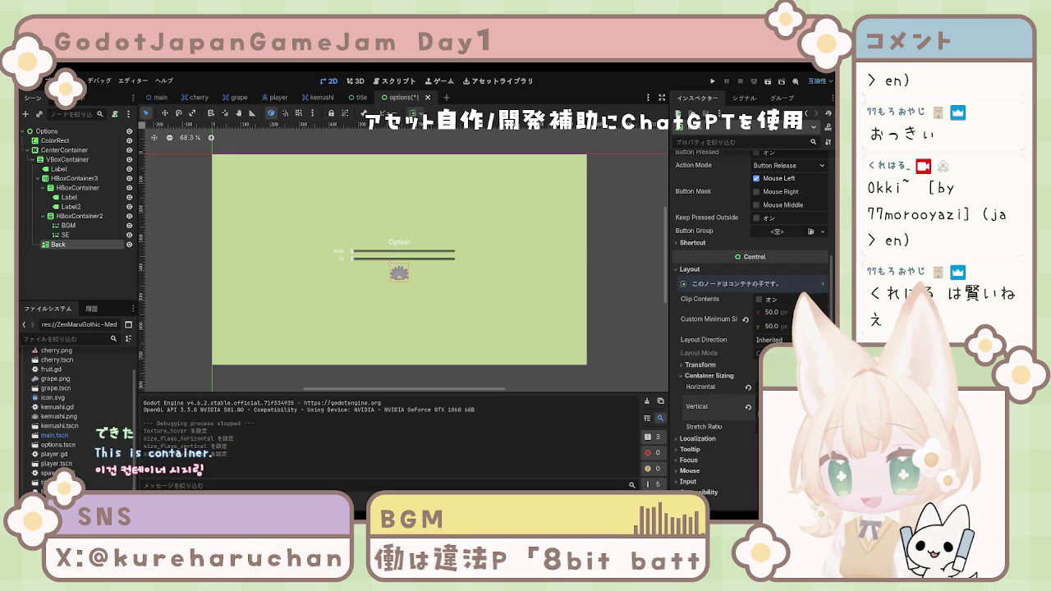
Assign an image to the Back button's Textures > Hover slot.
left_click(706, 468)
left_click(706, 467)
scroll(718, 427, "down", 1)
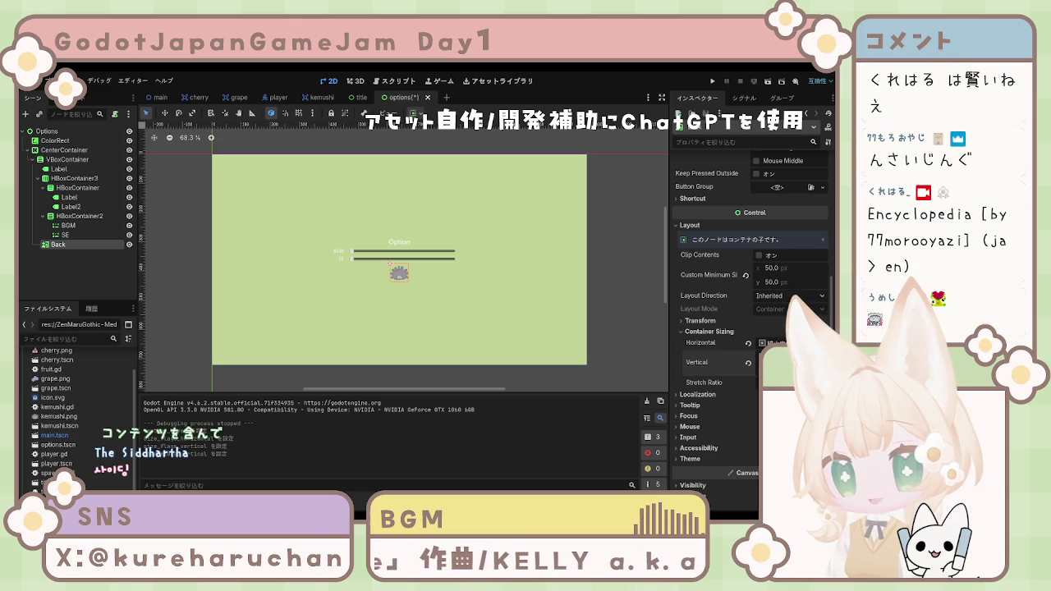
scroll(752, 246, "up", 10)
scroll(764, 227, "down", 10)
scroll(764, 227, "up", 10)
scroll(764, 227, "down", 10)
scroll(764, 228, "up", 10)
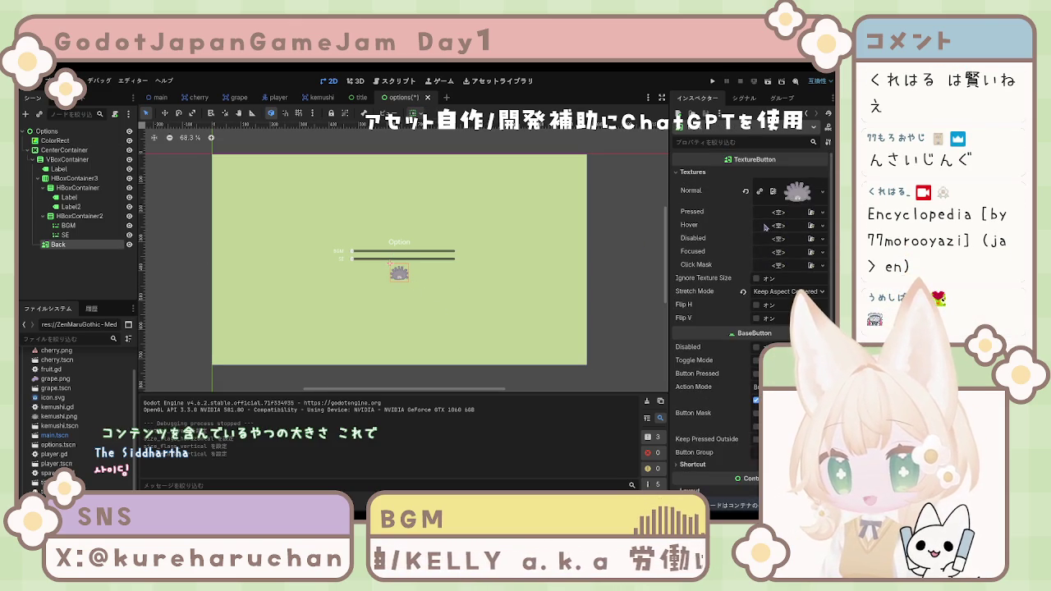
left_click(811, 226)
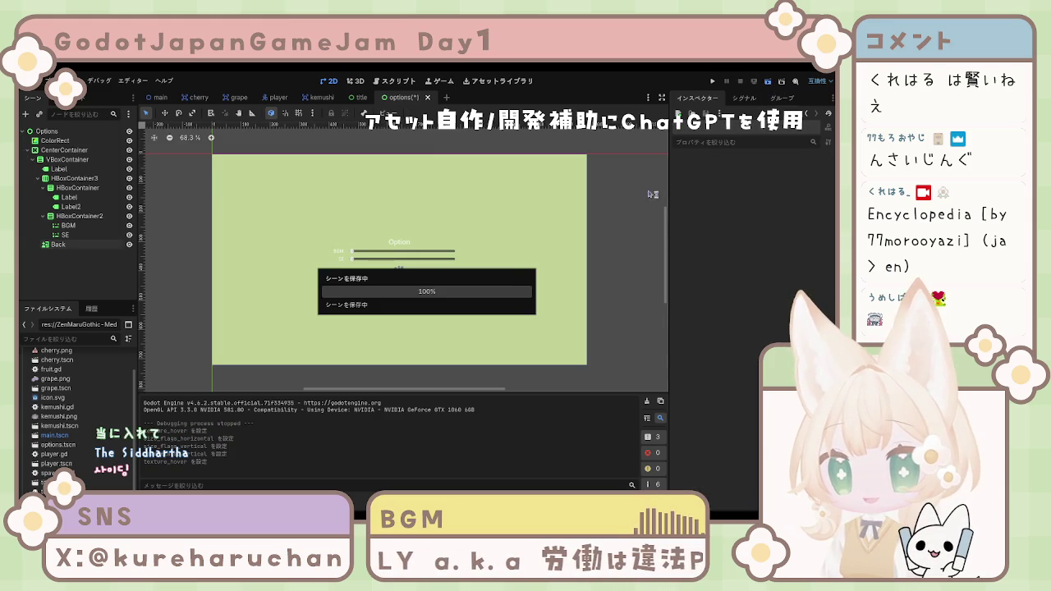
Save the options scene with Ctrl+S.
key("ctrl+s")
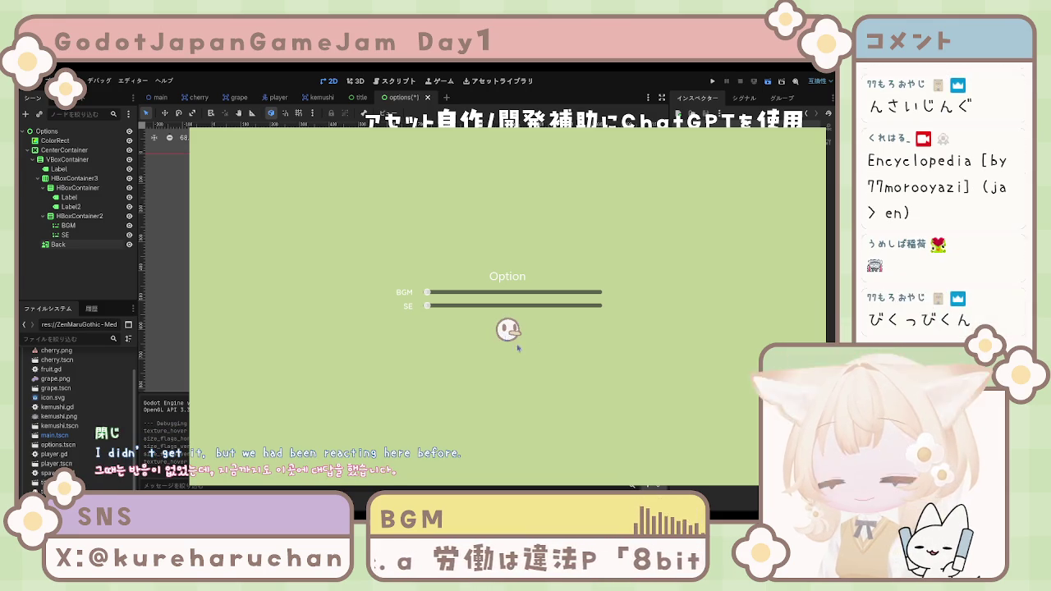
Close the running game after trying the Back button's hover image.
left_click(511, 324)
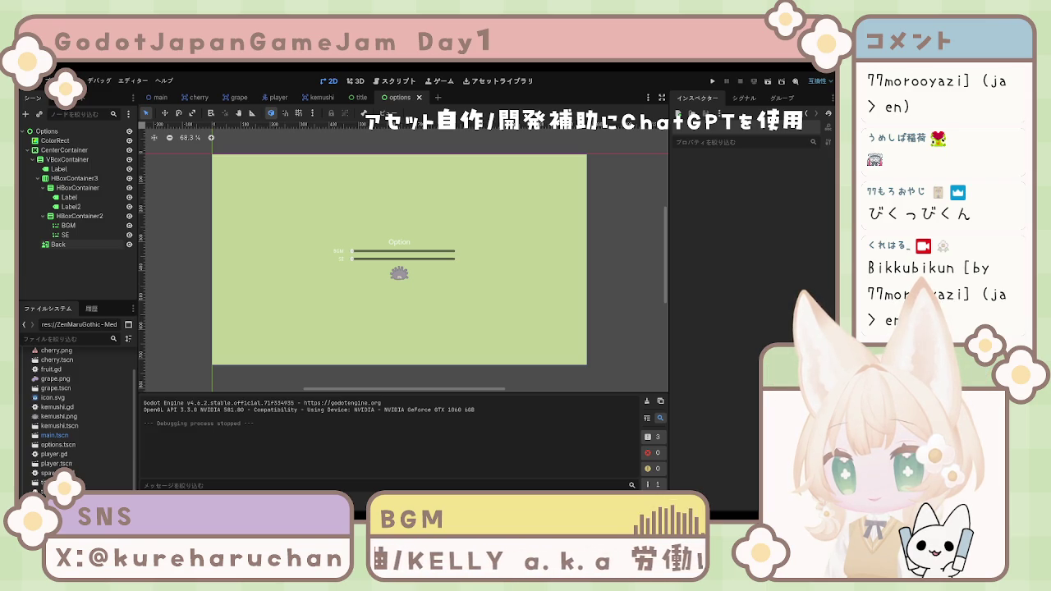
left_click(415, 350)
left_click(438, 307)
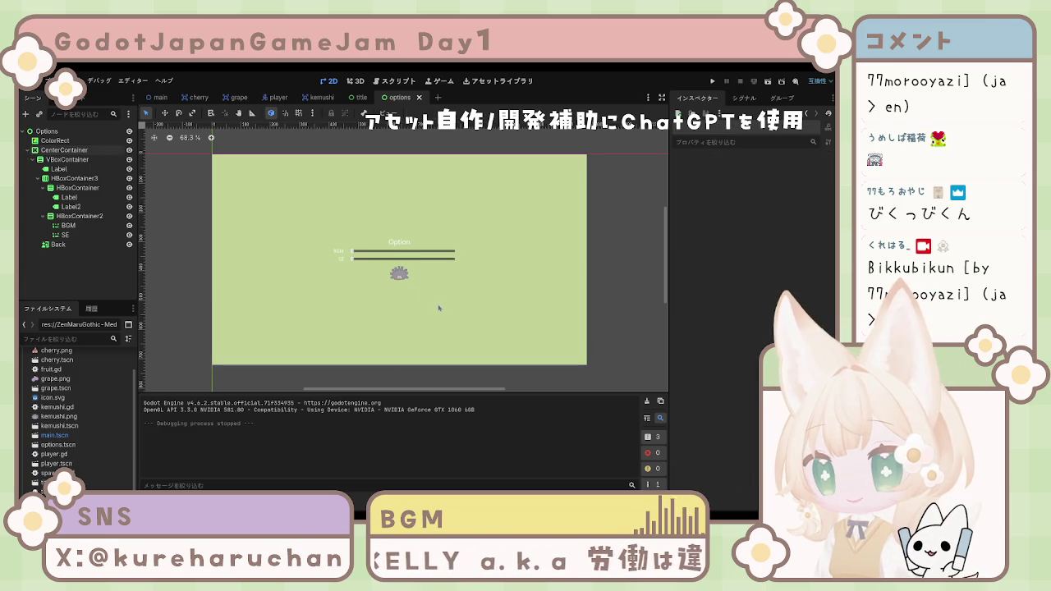
scroll(375, 288, "left", 2)
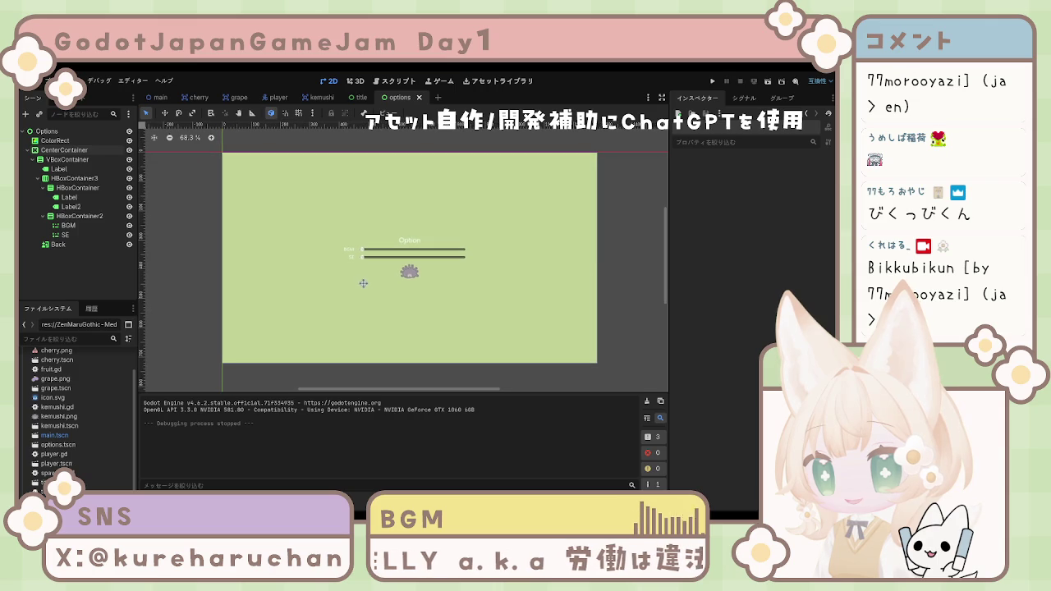
left_click(103, 168)
left_click(74, 197)
left_click(79, 206)
left_click(73, 224)
left_click(74, 234)
left_click(77, 245)
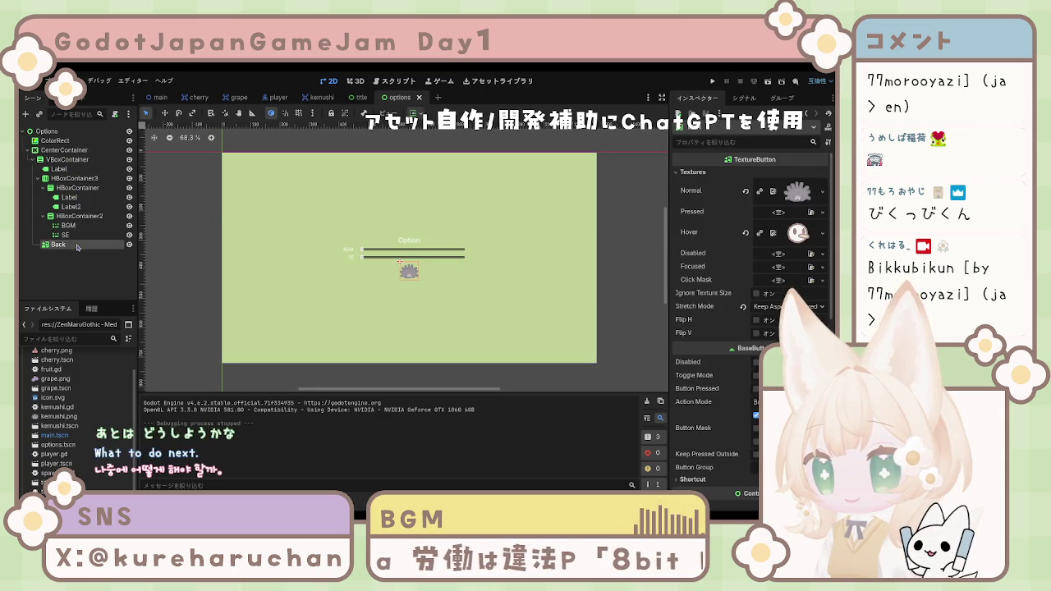
left_click(172, 233)
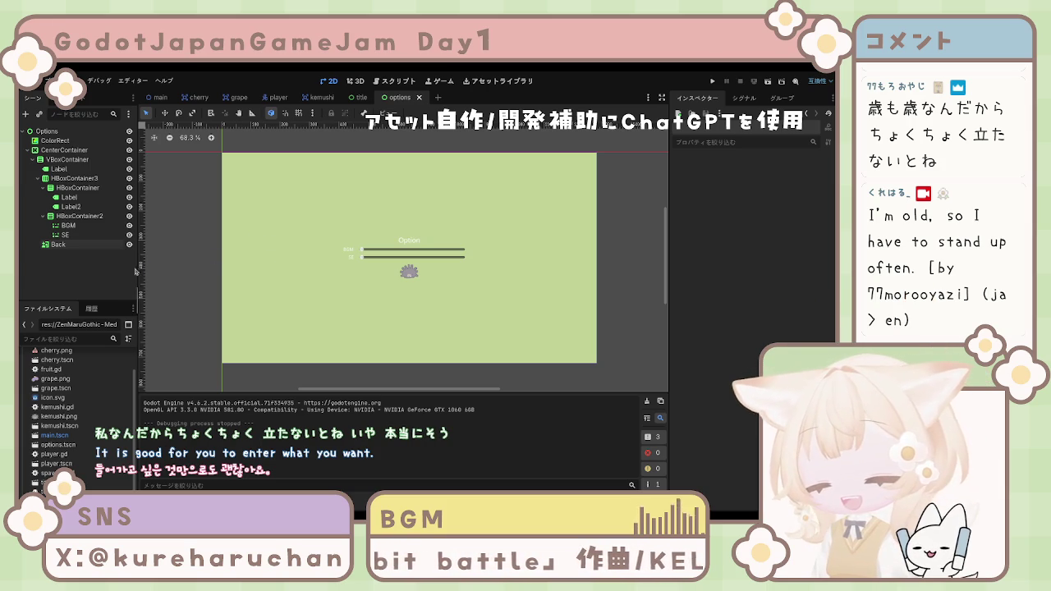
left_click(80, 244)
left_click(67, 235)
left_click(68, 225)
left_click(72, 207)
left_click(81, 197)
left_click(78, 187)
left_click(74, 168)
left_click(71, 148)
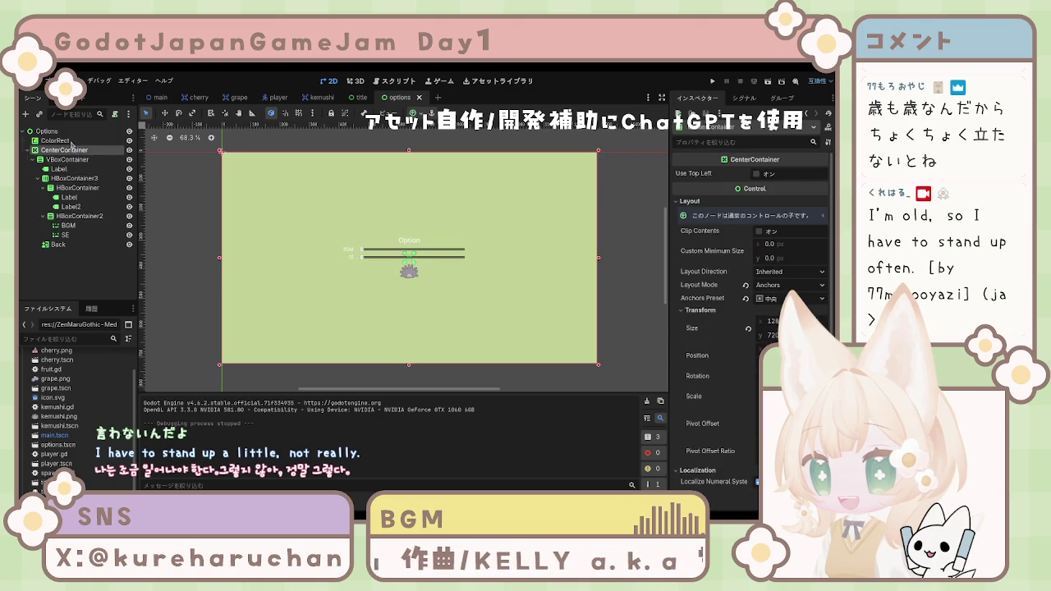
left_click(172, 186)
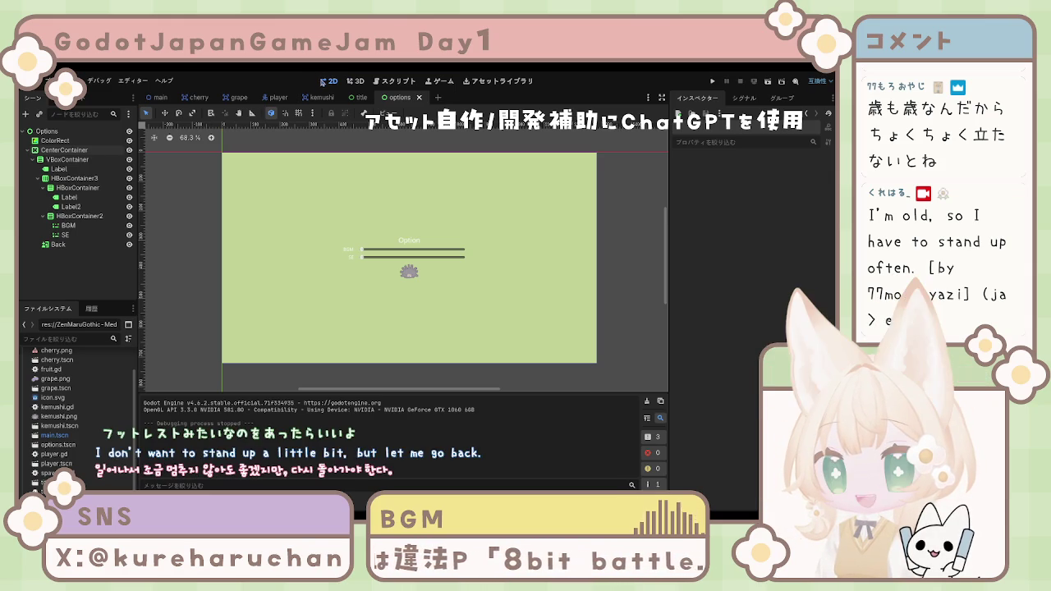
mouse_move(320, 100)
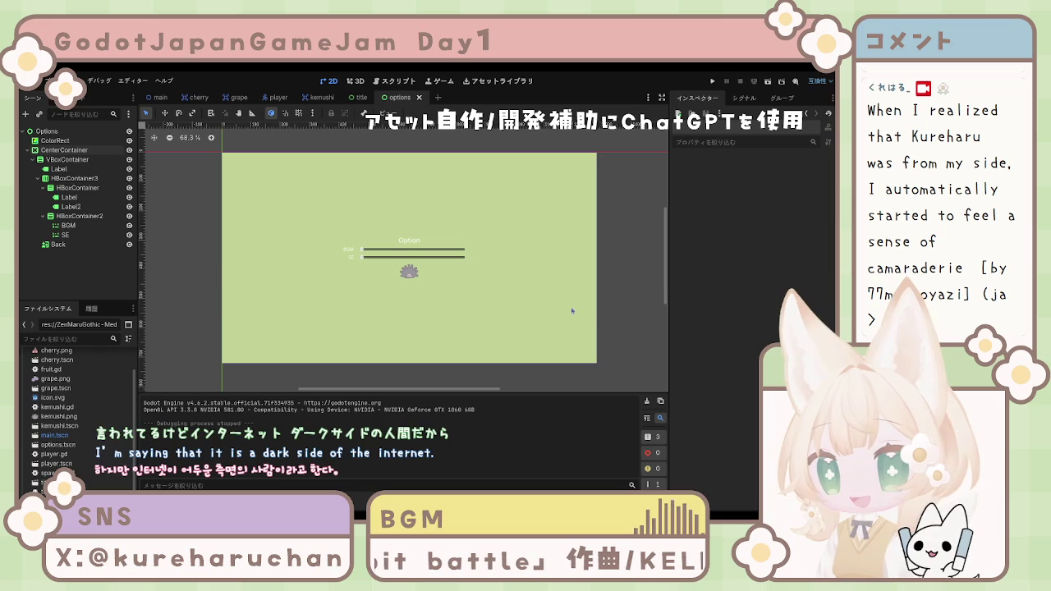
mouse_move(665, 288)
left_mouse_down()
mouse_move(666, 328)
mouse_move(667, 282)
left_mouse_up()
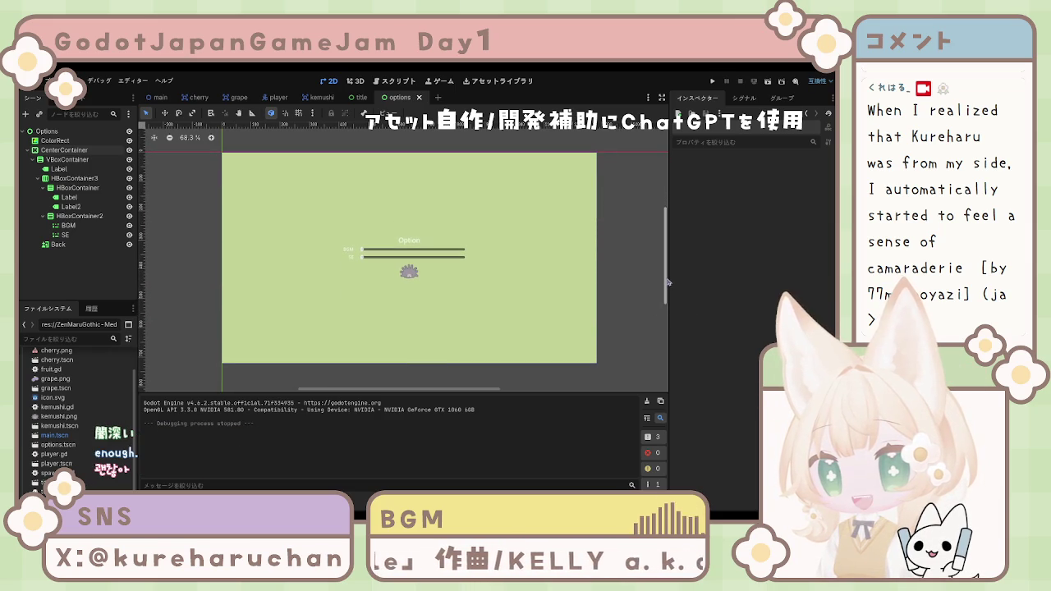
left_click(415, 258)
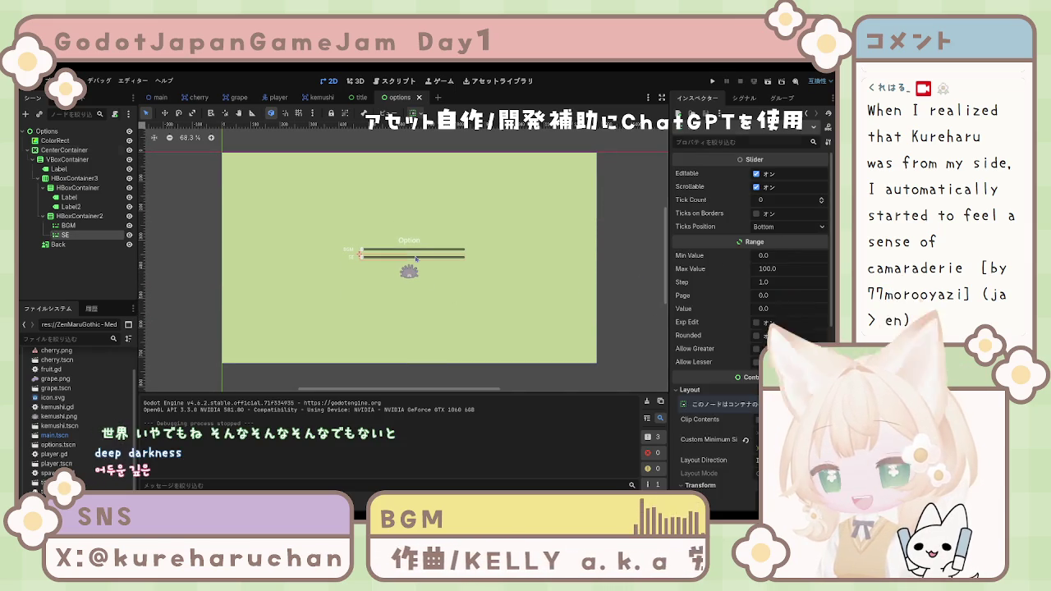
left_click(404, 252)
left_click(411, 247)
left_click(410, 277)
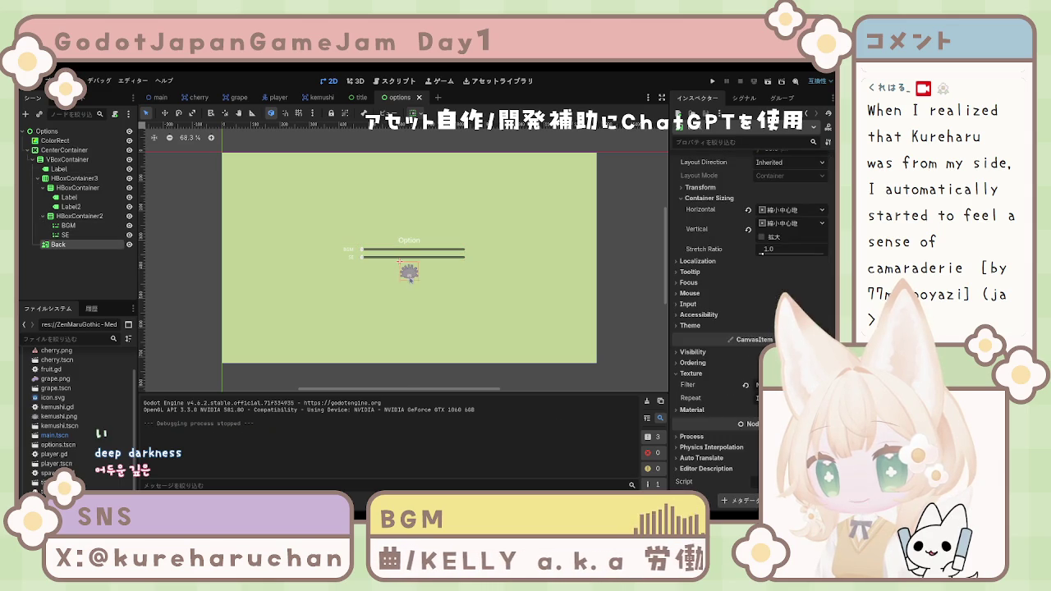
left_click(415, 255)
left_click(425, 242)
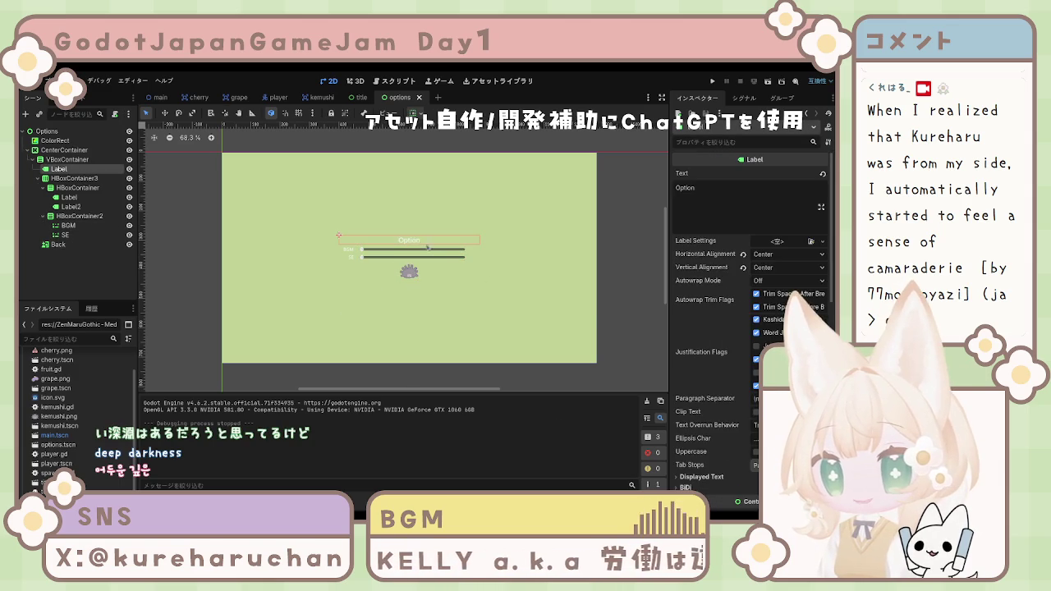
left_click(355, 255)
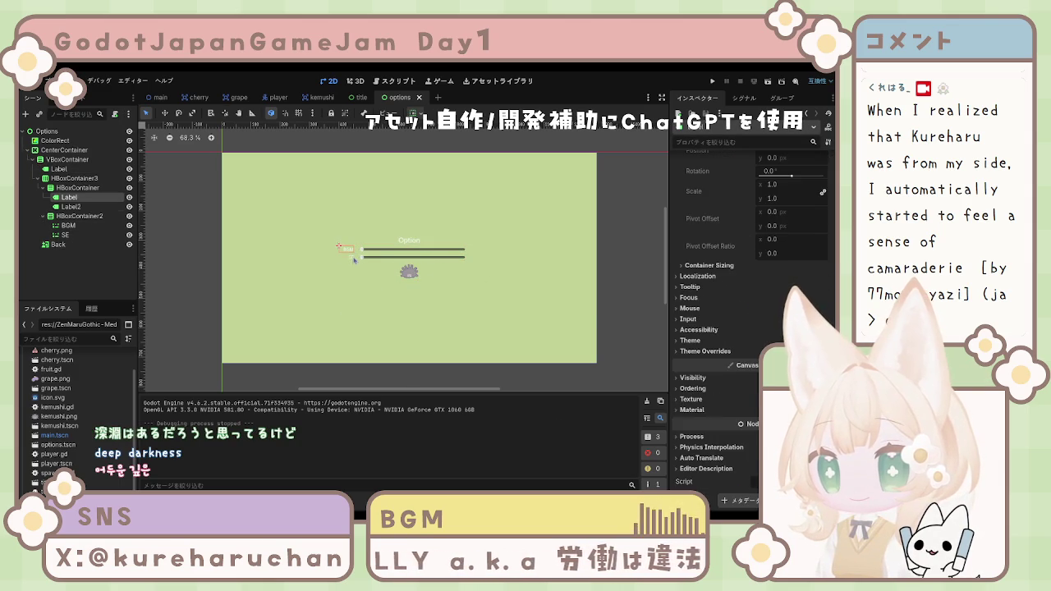
left_click(354, 254)
left_click(360, 257)
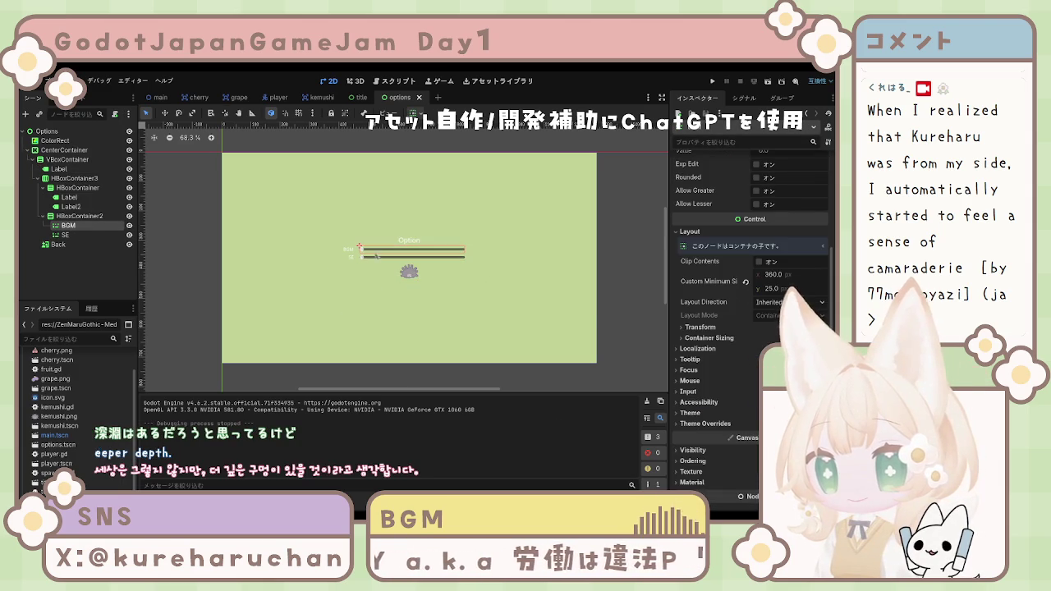
left_click(94, 262)
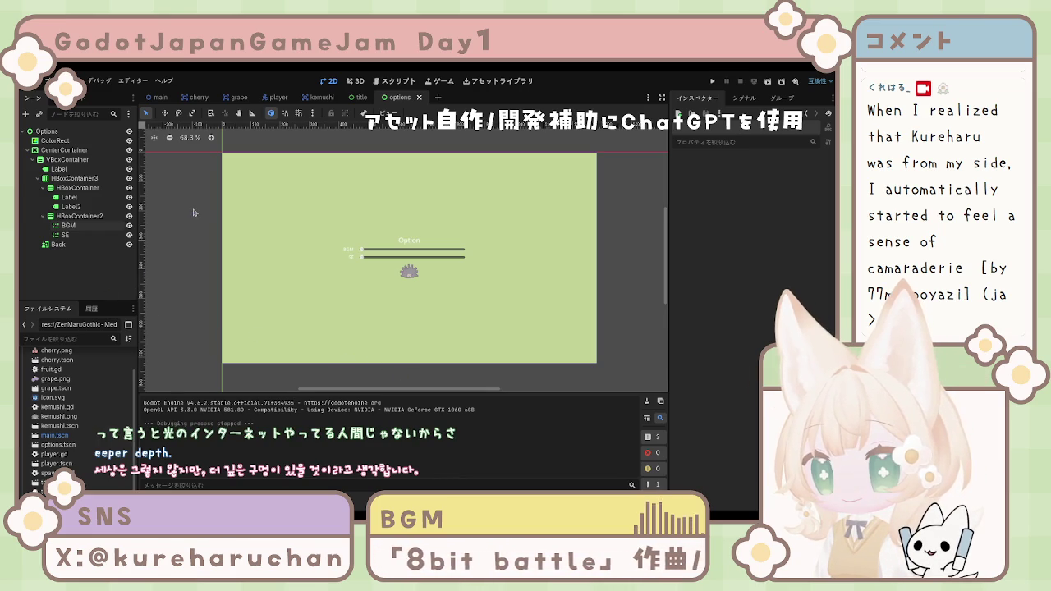
left_click_drag(371, 209, 385, 225)
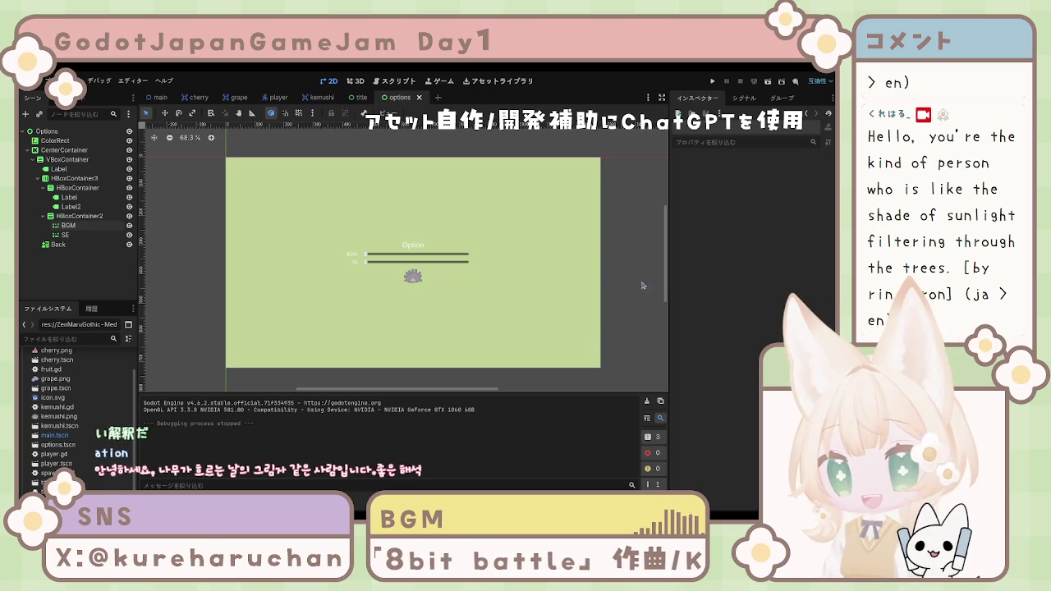
mouse_move(607, 290)
left_mouse_down()
mouse_move(576, 285)
mouse_move(588, 298)
left_mouse_up()
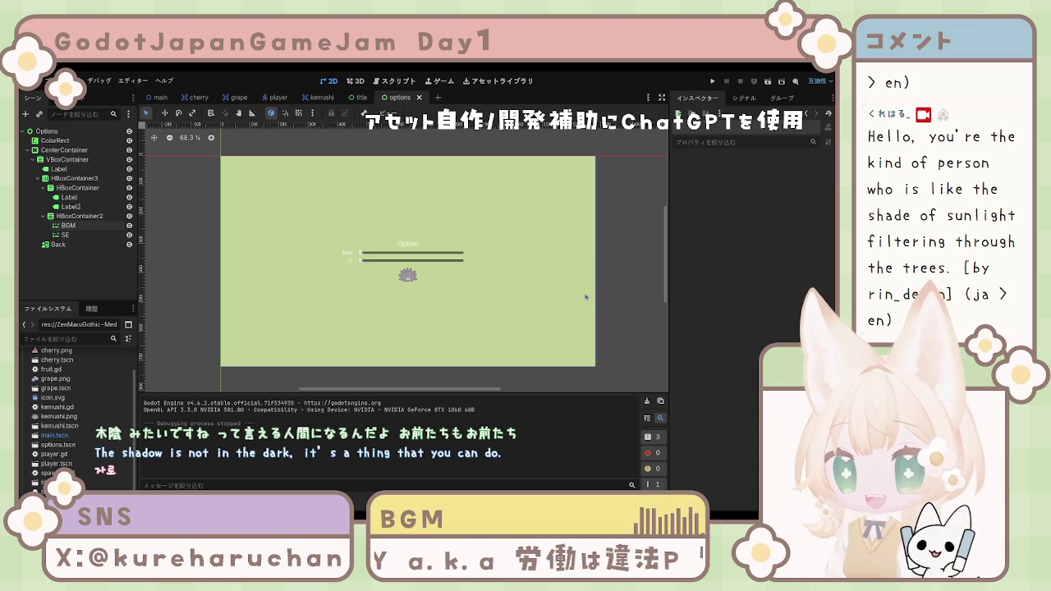
left_click(509, 315)
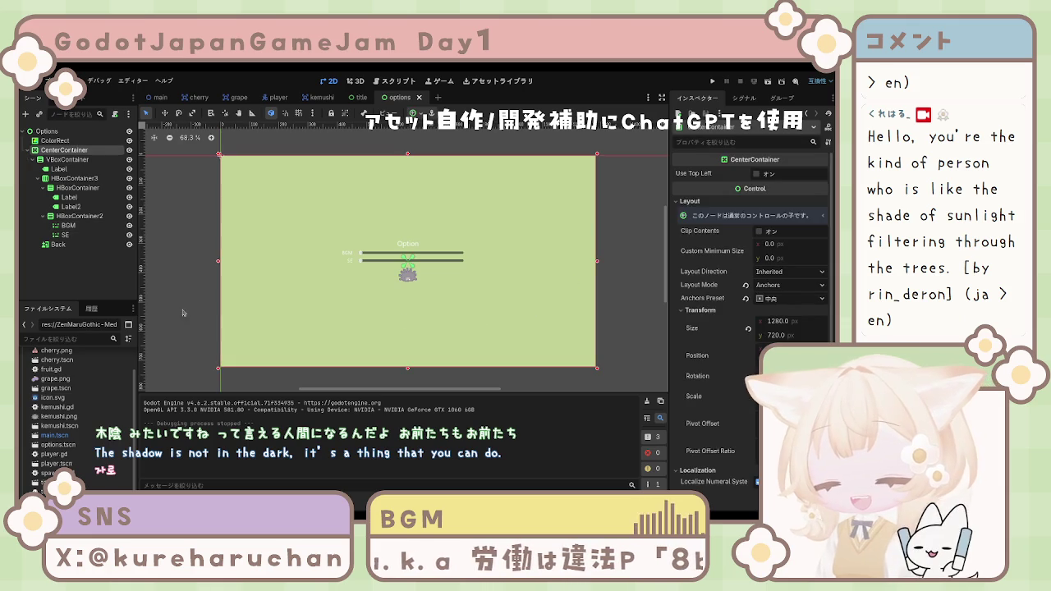
left_click(95, 270)
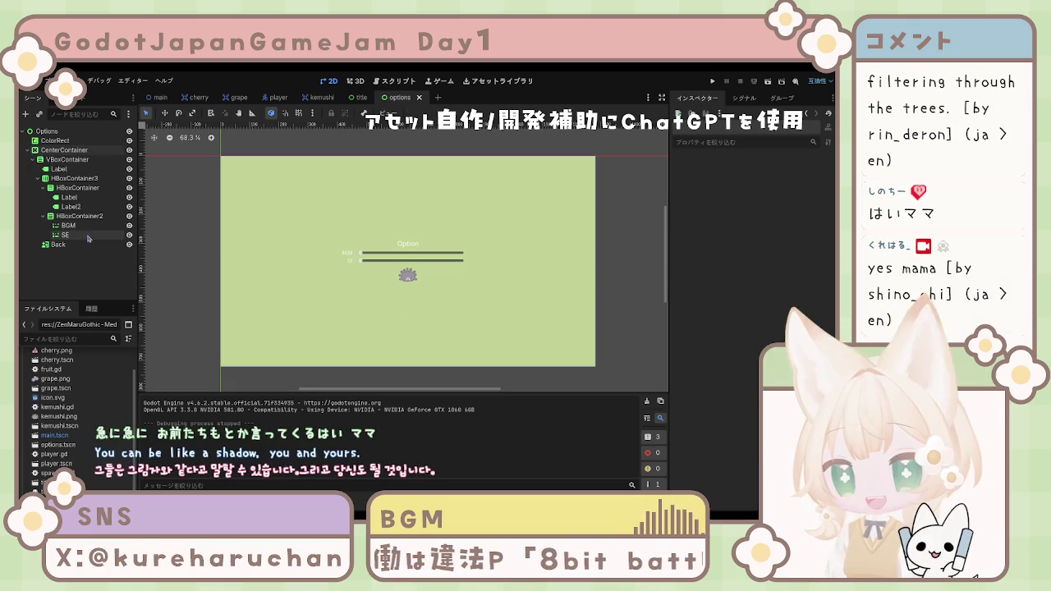
left_click(28, 206)
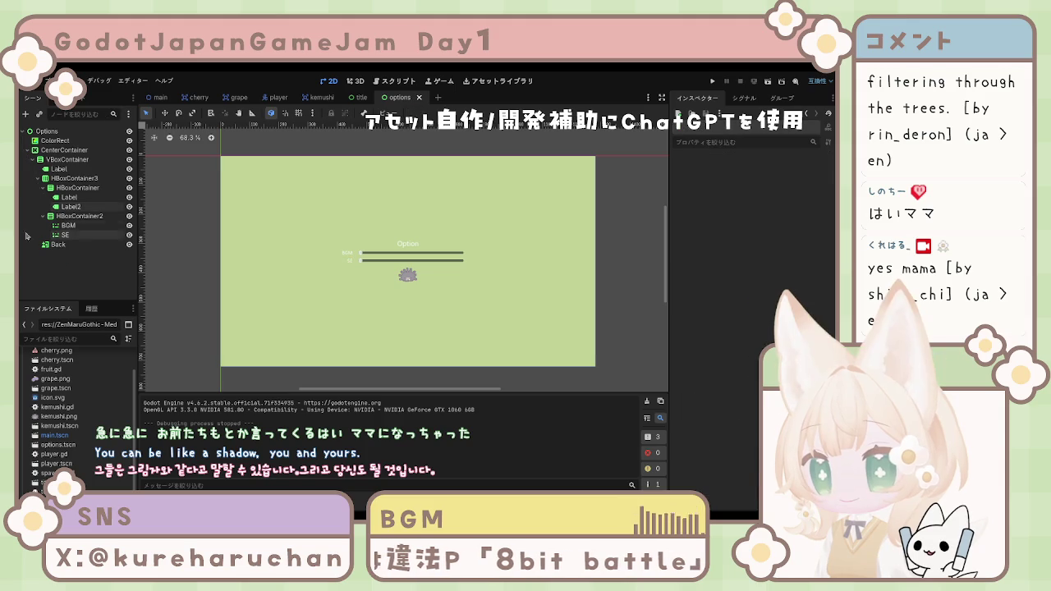
left_click(30, 246)
left_click(65, 276)
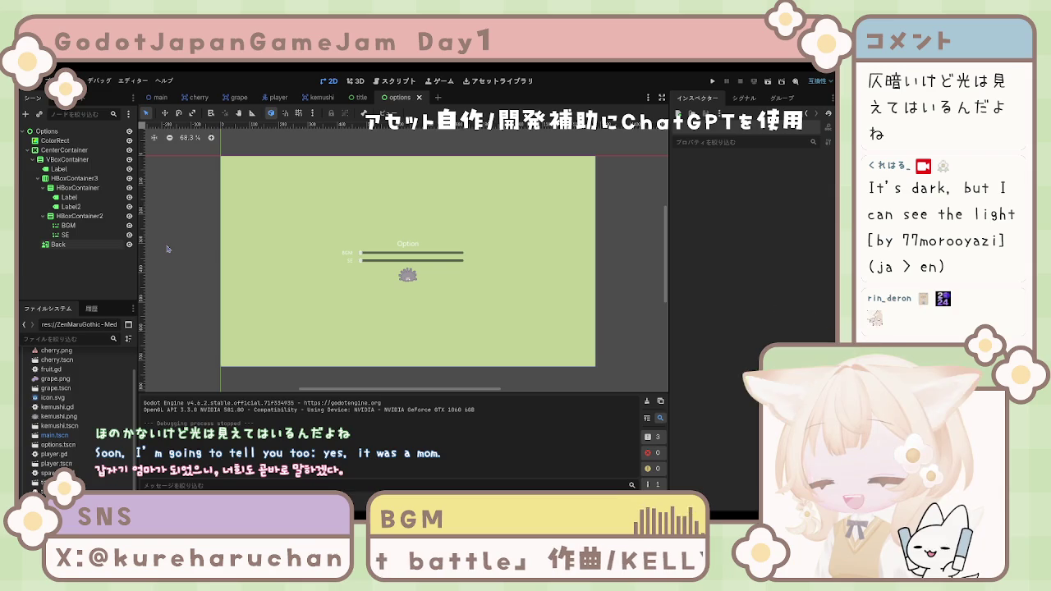
left_click_drag(508, 228, 510, 231)
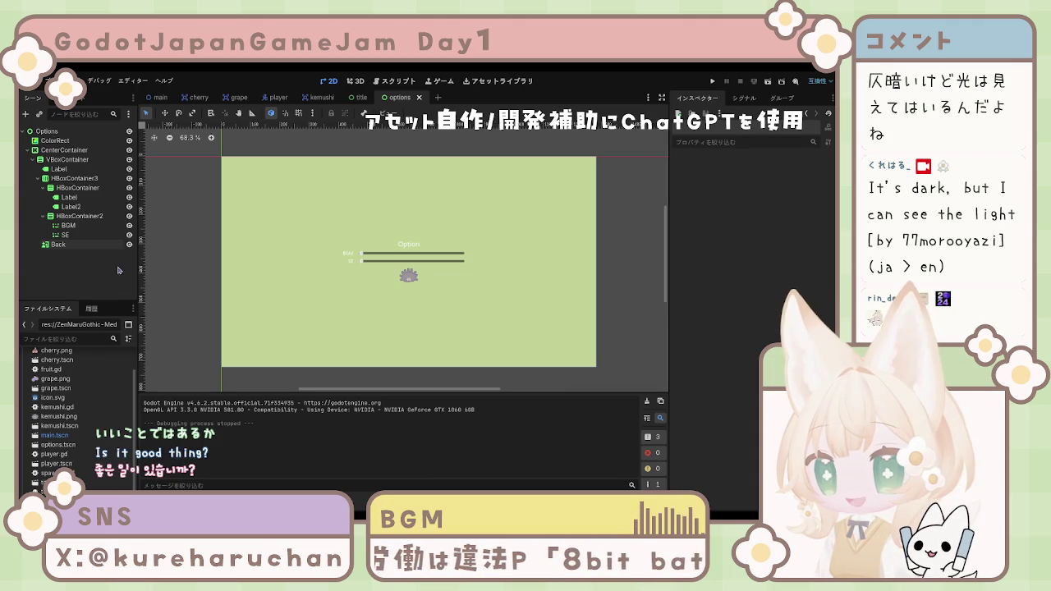
left_click(343, 276)
key("Escape")
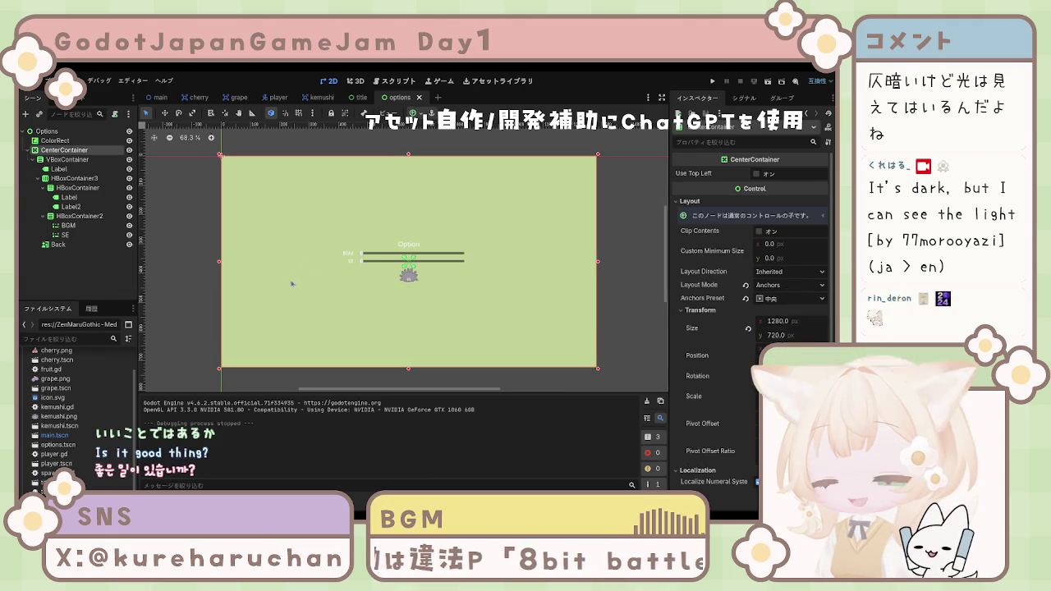
left_click(71, 206)
left_click(164, 247)
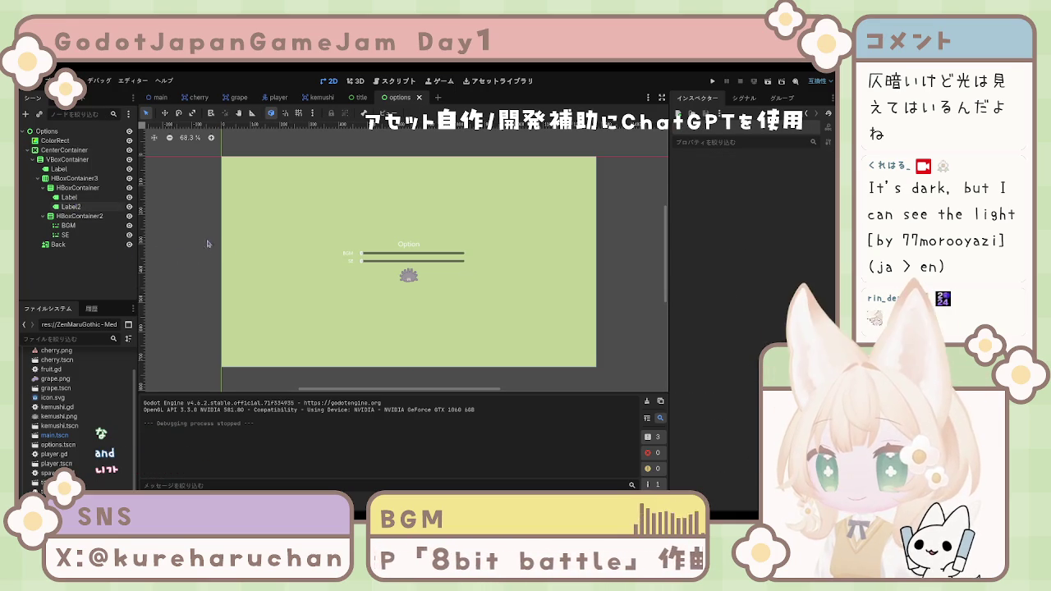
left_click(403, 244)
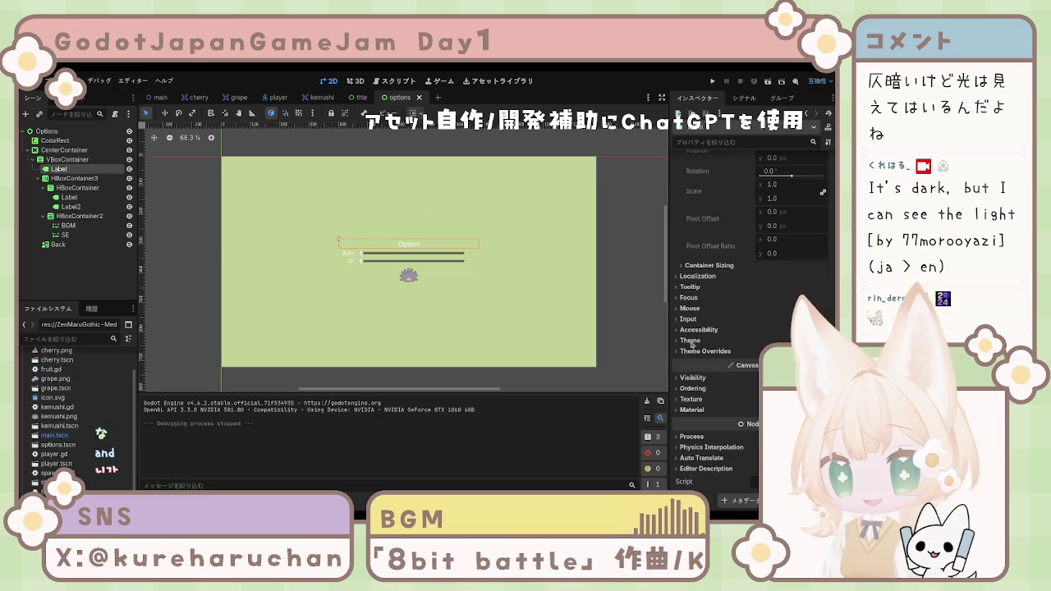
left_click(706, 351)
scroll(696, 385, "down", 3)
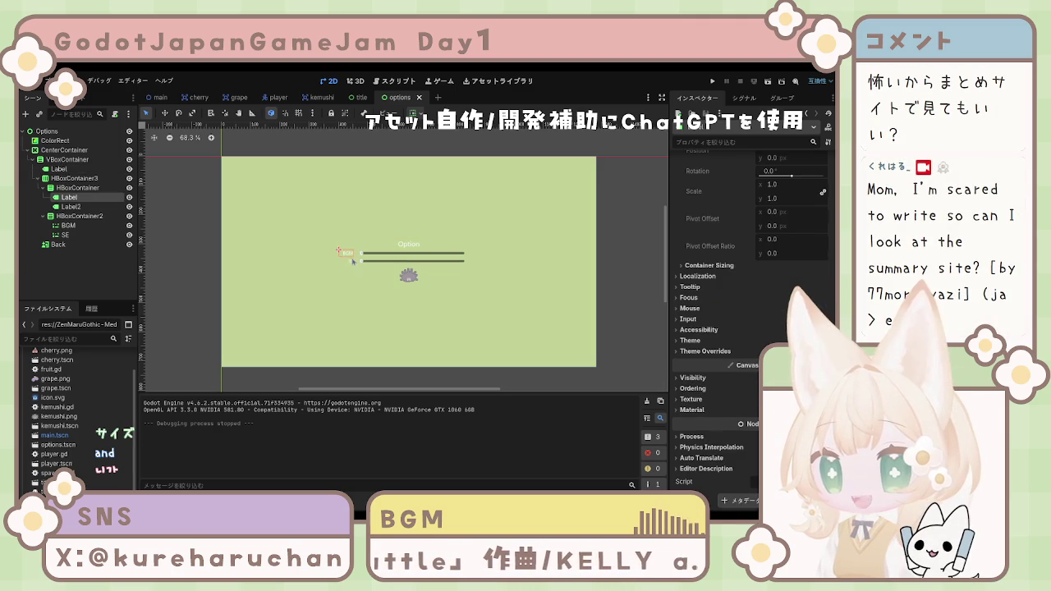
left_click(370, 254)
left_click_drag(371, 254, 381, 257)
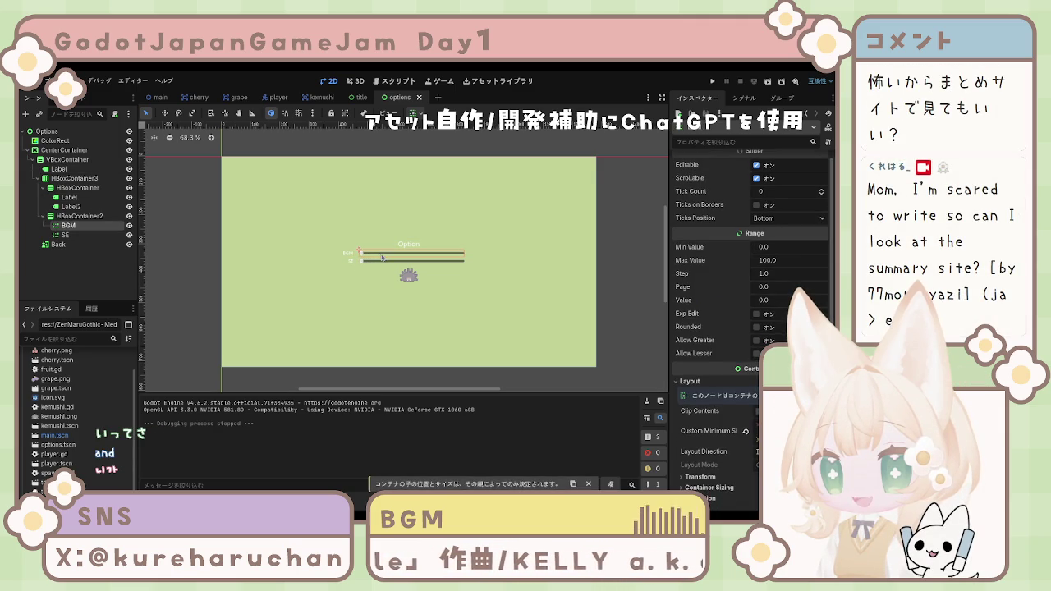
left_click(450, 296)
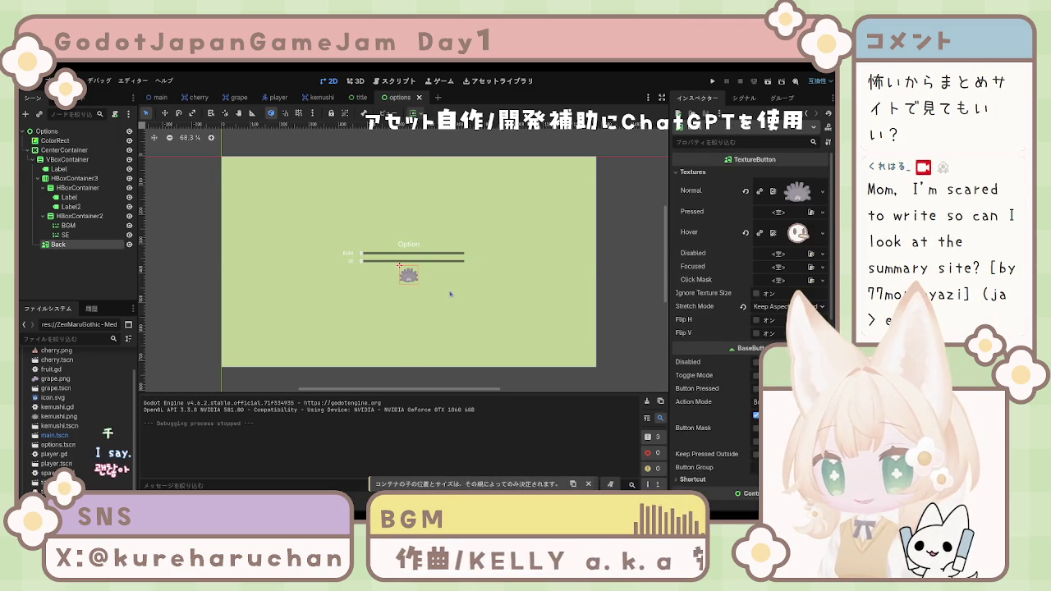
scroll(450, 296, "up", 3)
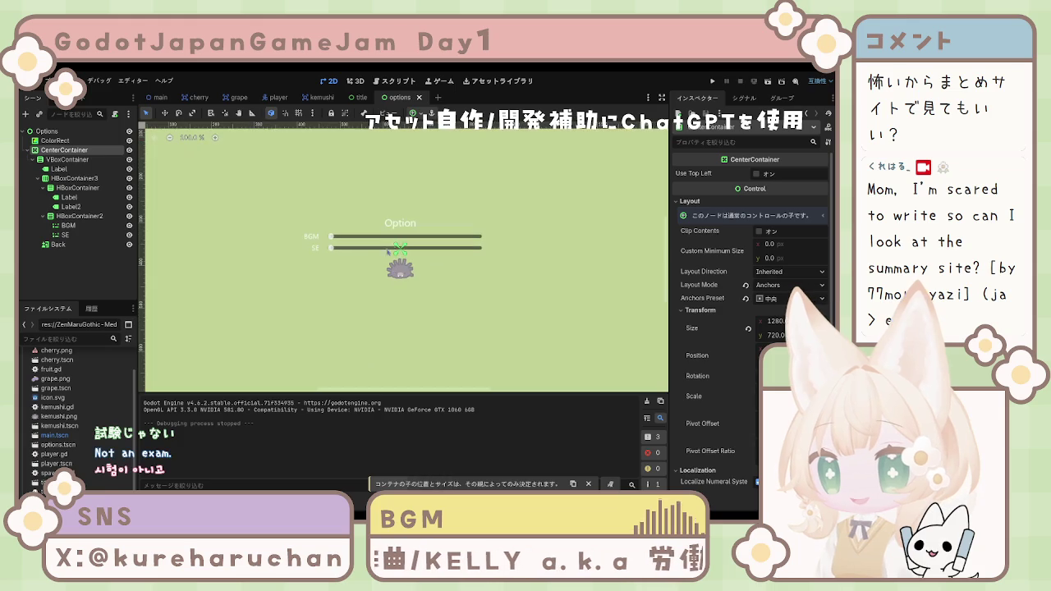
Inspect the Option title, the HBoxContainers, and the BGM and SE labels with their separation.
left_click(400, 222)
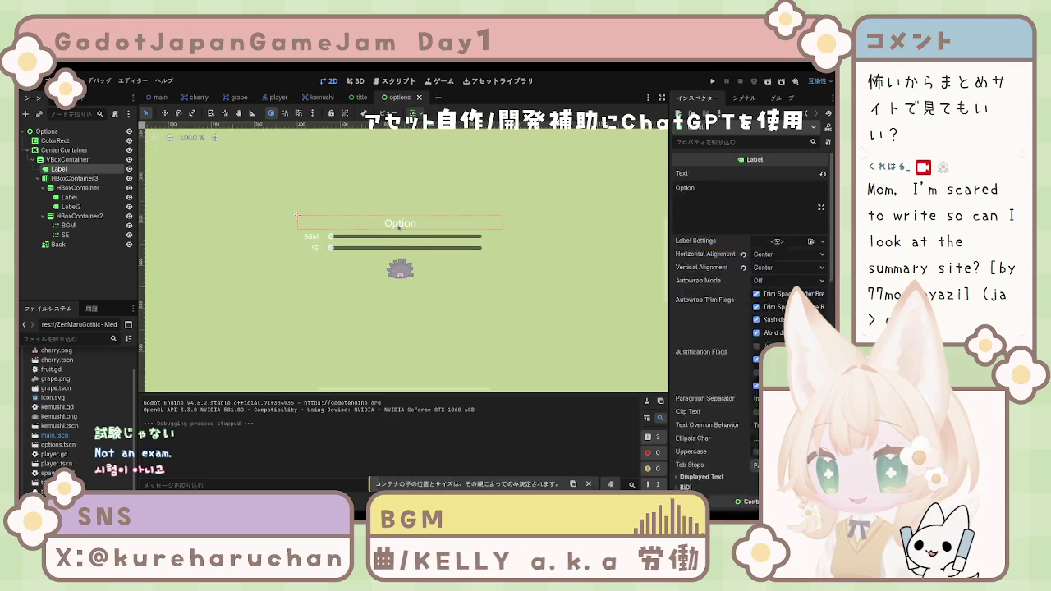
left_click(80, 188)
left_click(83, 216)
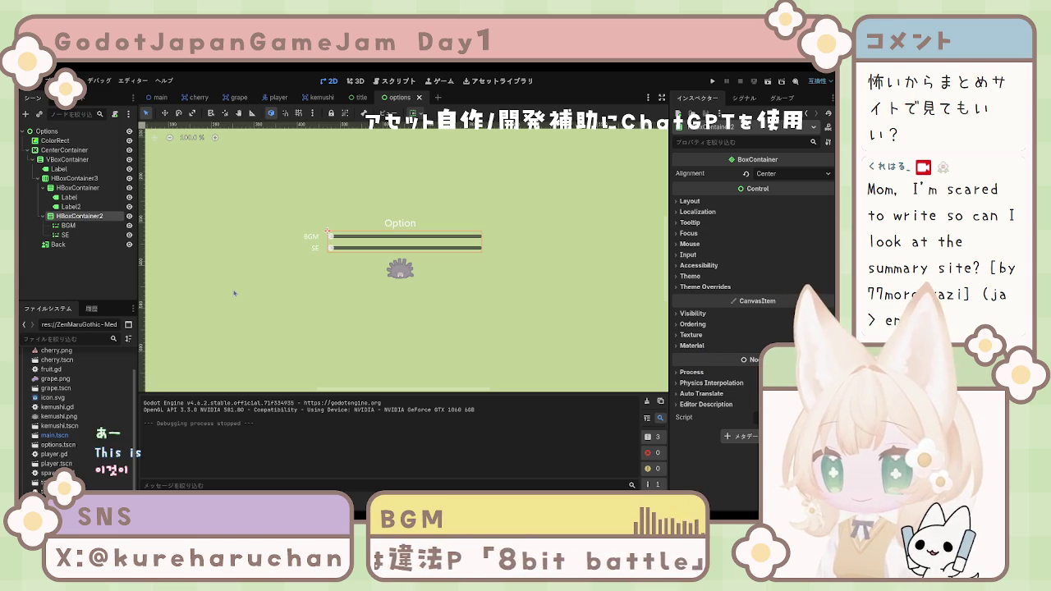
left_click(315, 250)
left_click(316, 240)
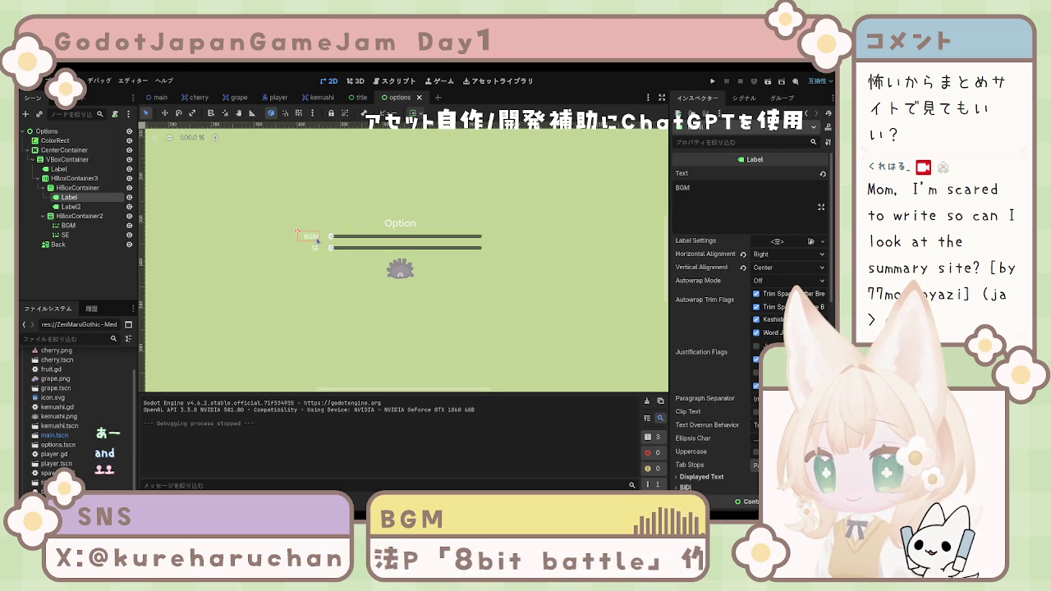
left_click(82, 188)
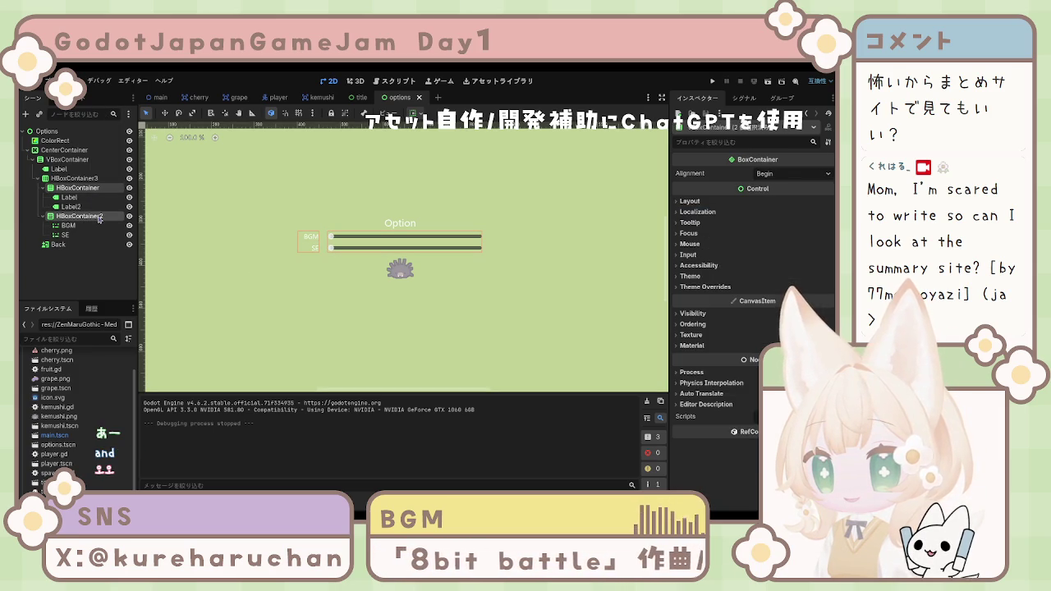
left_click(82, 183)
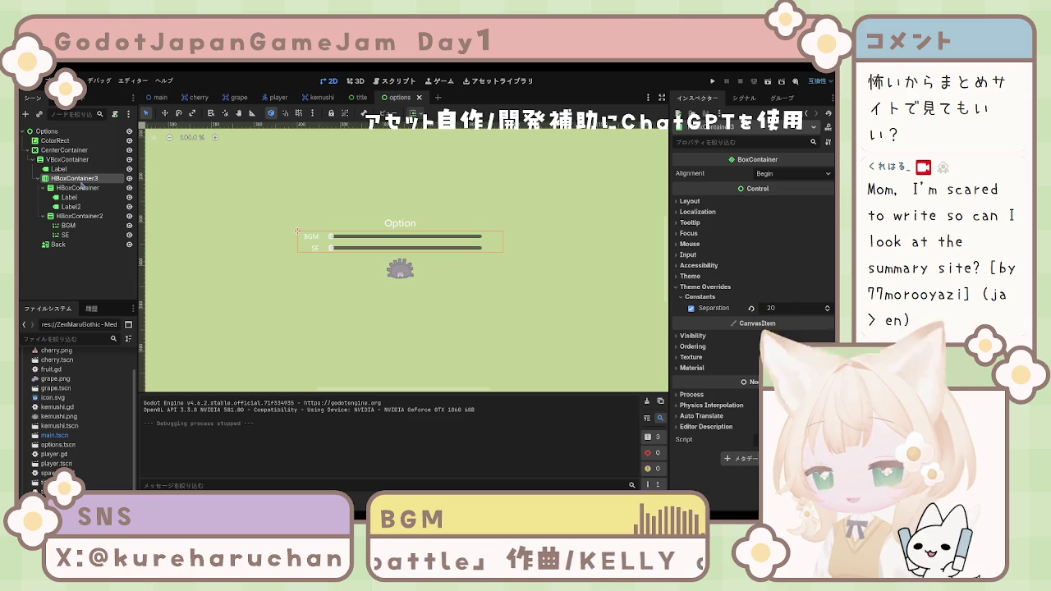
left_click(79, 197)
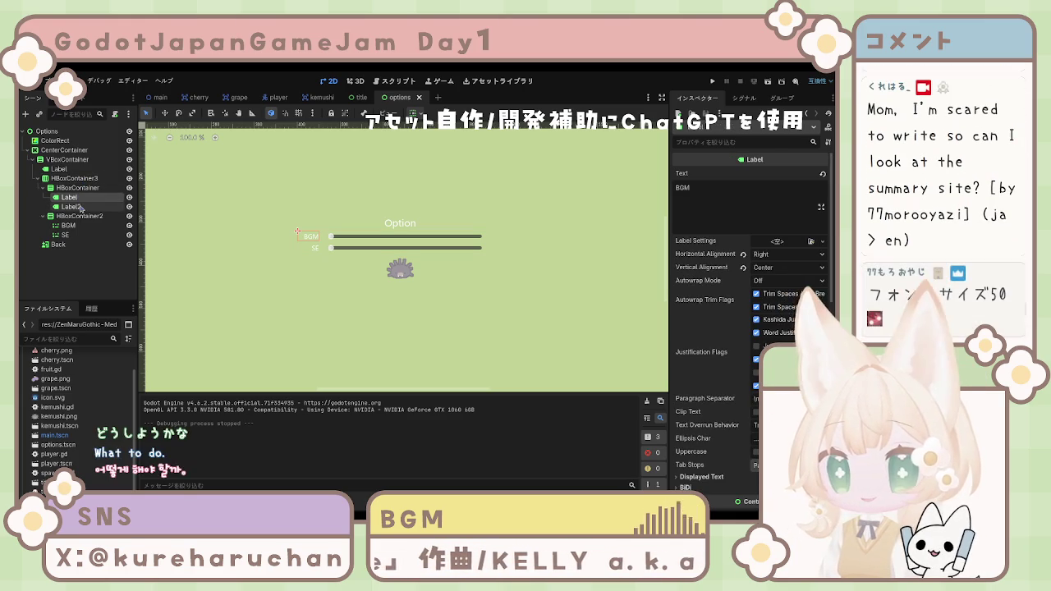
left_click(64, 150)
Inspect the SE slider, Back button and CenterContainer nodes in the options scene.
scroll(392, 280, "down", 1)
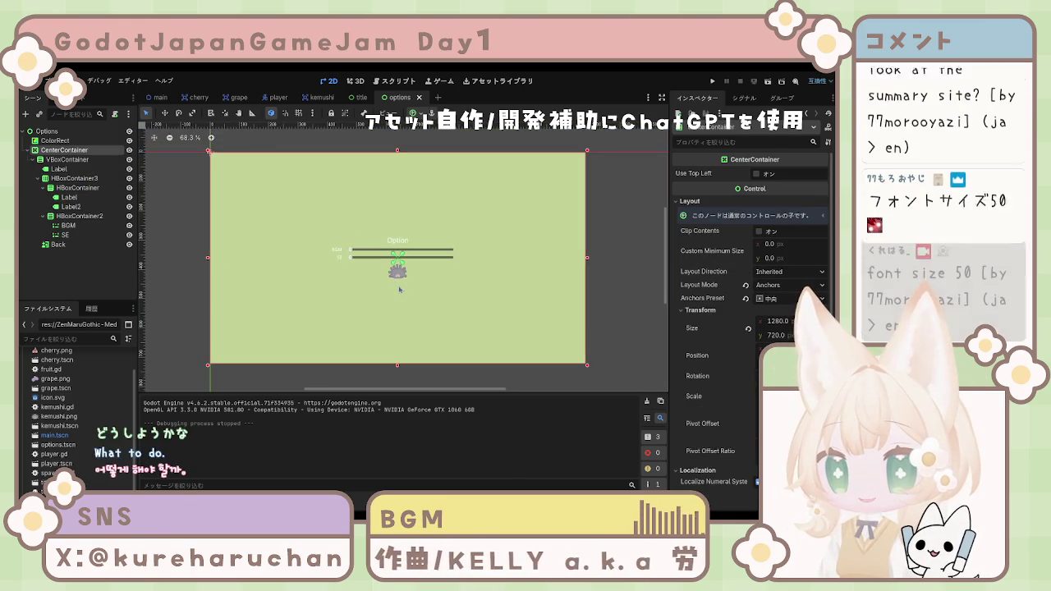
scroll(392, 280, "down", 1)
scroll(392, 280, "down", 1)
scroll(393, 268, "up", 3)
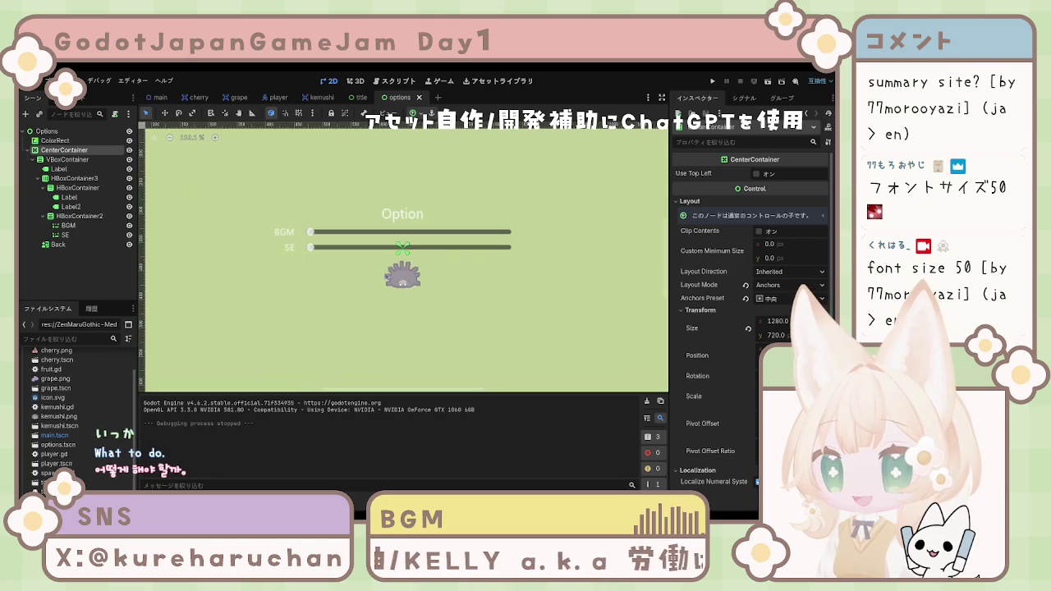
scroll(393, 268, "up", 1)
left_click(350, 250)
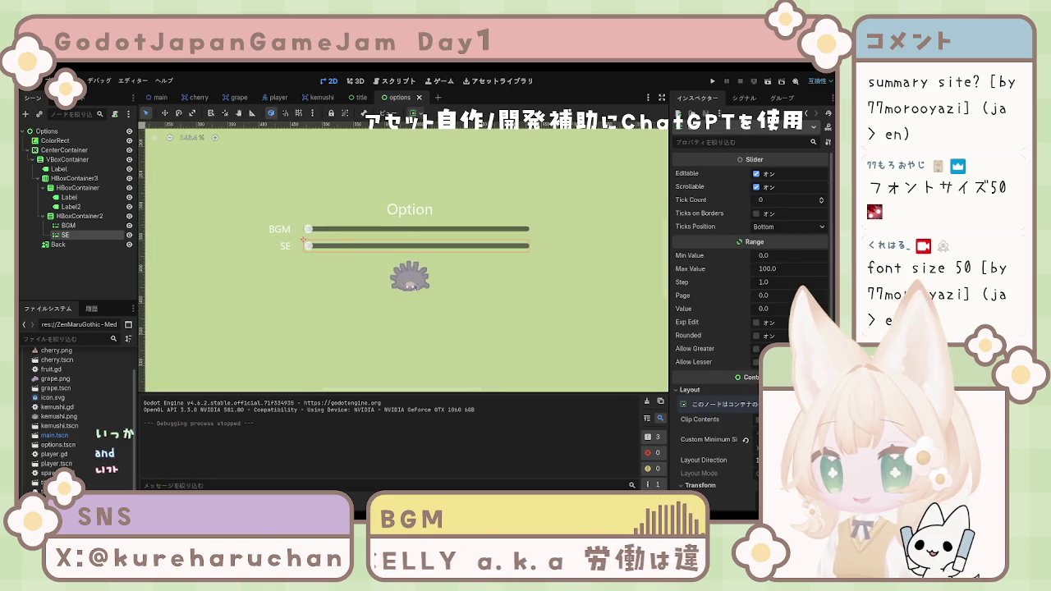
left_click(409, 278)
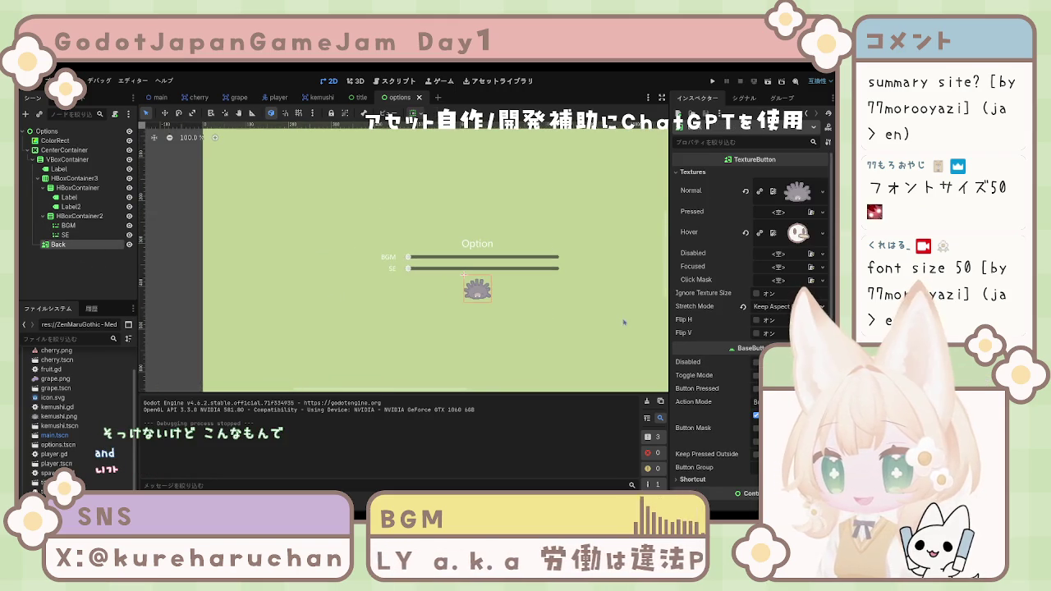
scroll(607, 312, "down", 4)
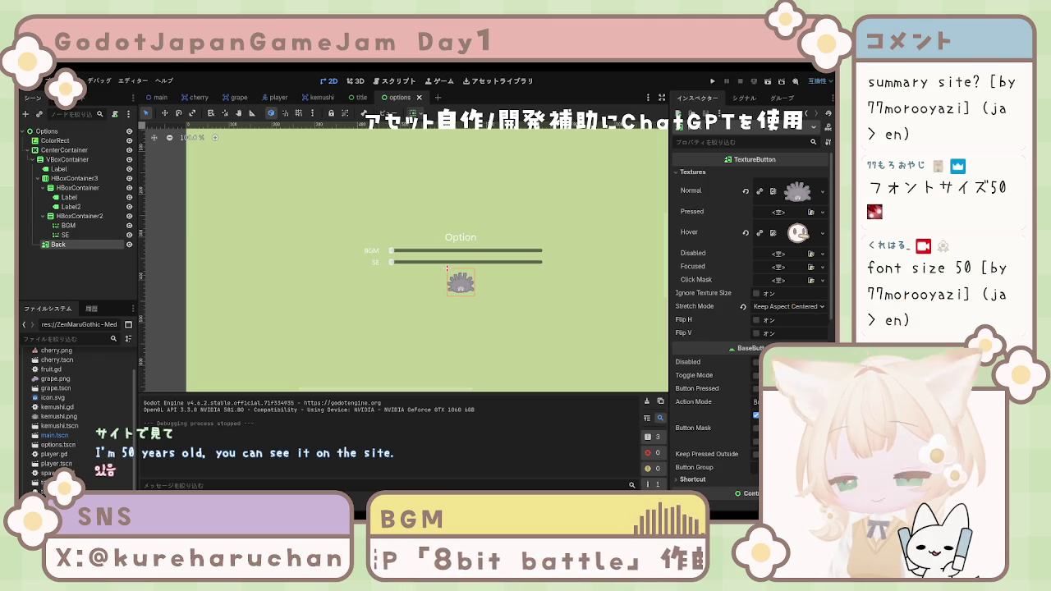
left_click(362, 296)
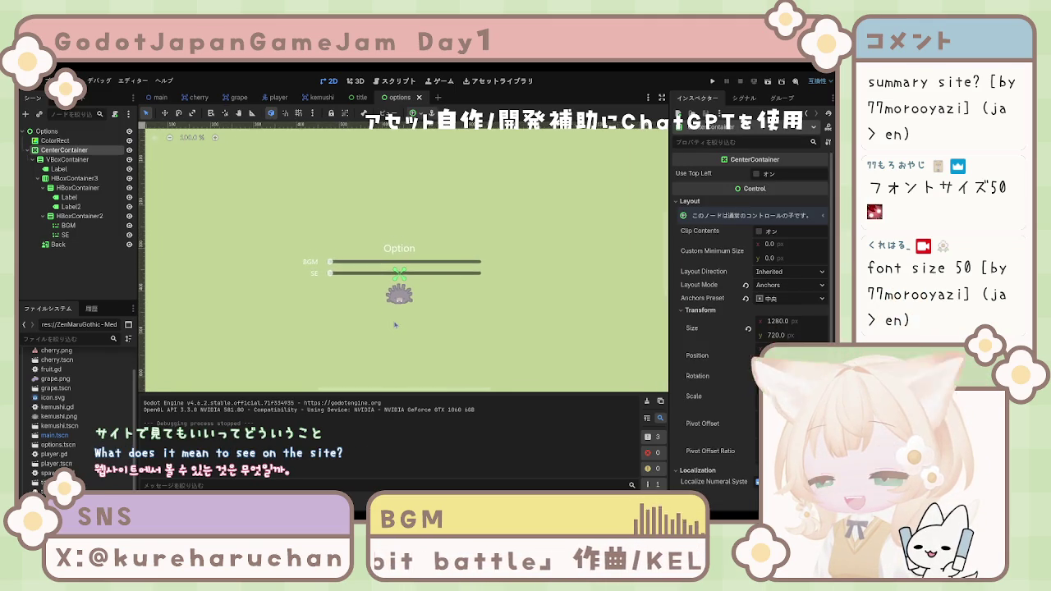
scroll(400, 304, "down", 3)
left_click_drag(400, 304, 403, 297)
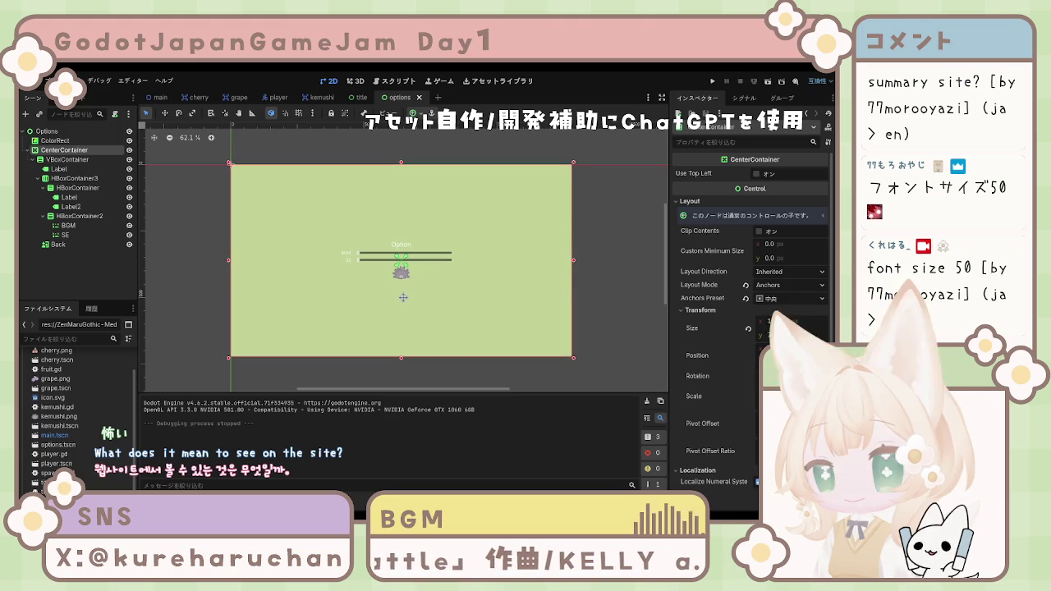
Clear the selection and move through the title scene to the kemushi scene.
left_click(158, 281)
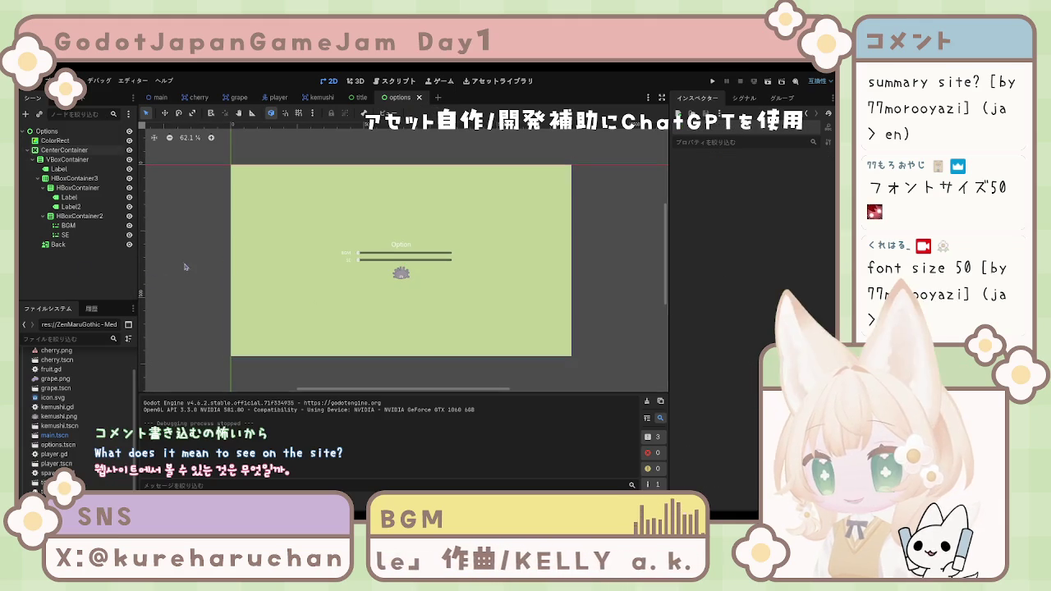
left_click_drag(323, 288, 326, 287)
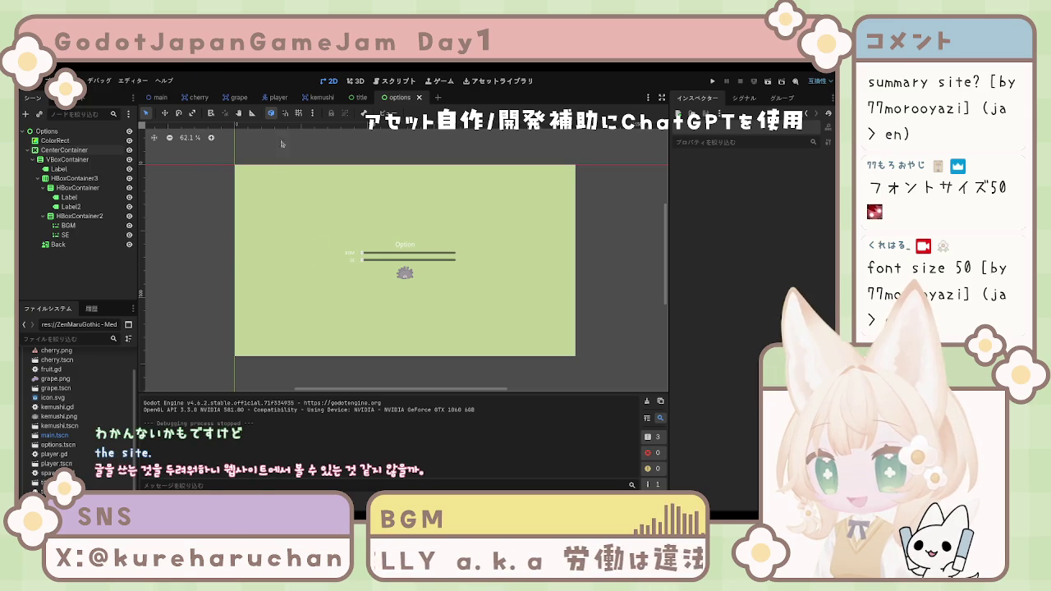
left_click(361, 96)
left_click(317, 97)
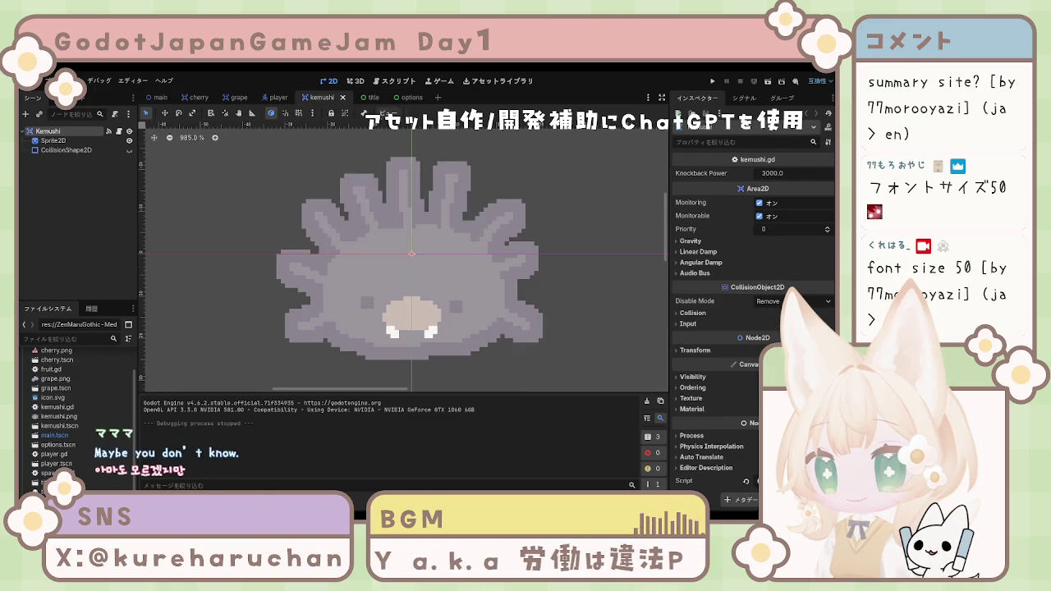
Switch back to the options scene, deselect CenterContainer and scroll the FileSystem dock up.
left_click(406, 97)
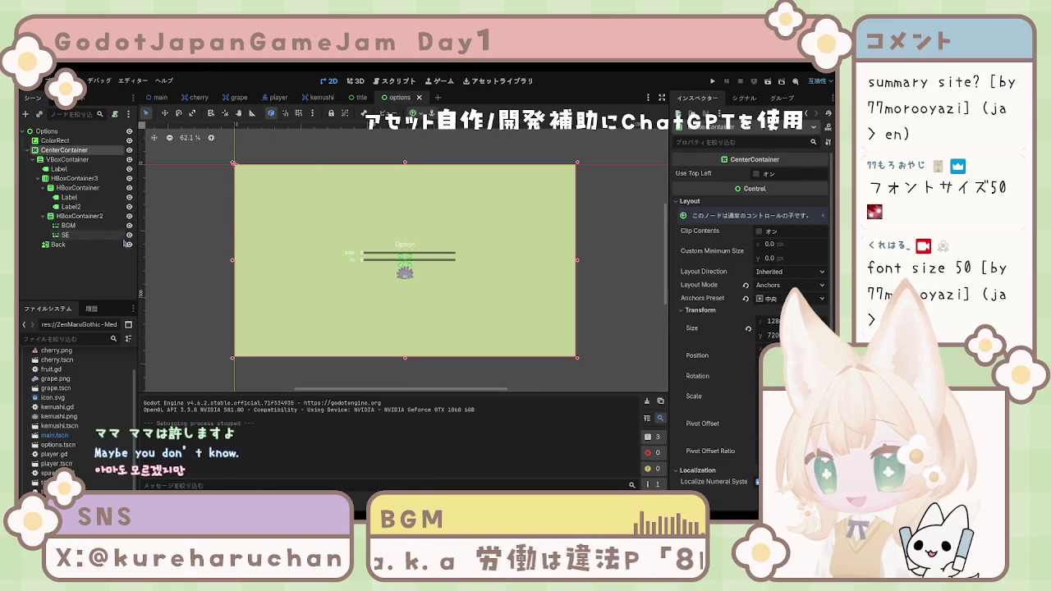
left_click(252, 242)
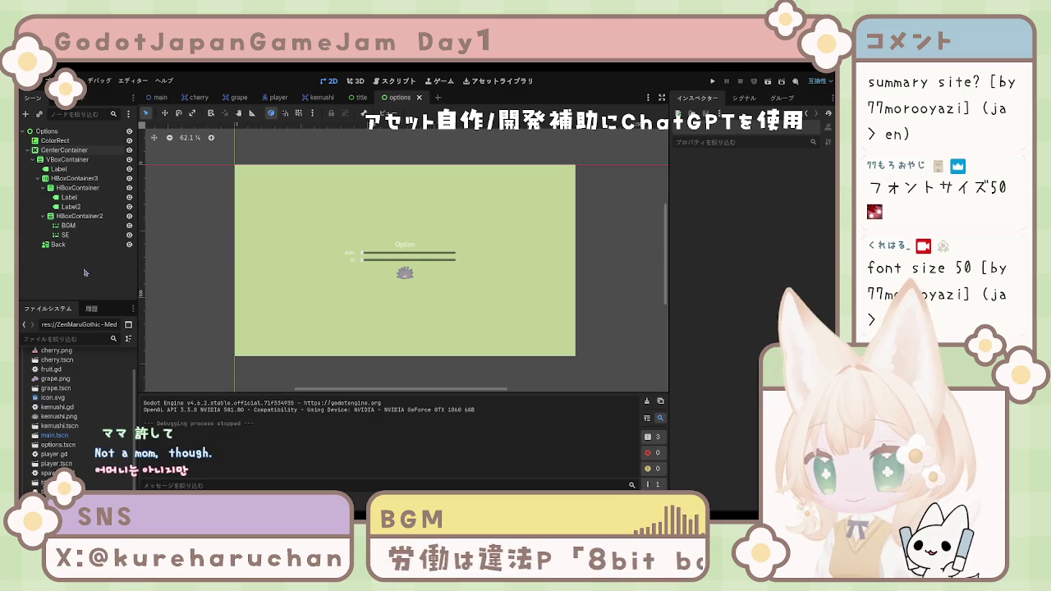
scroll(90, 389, "up", 2)
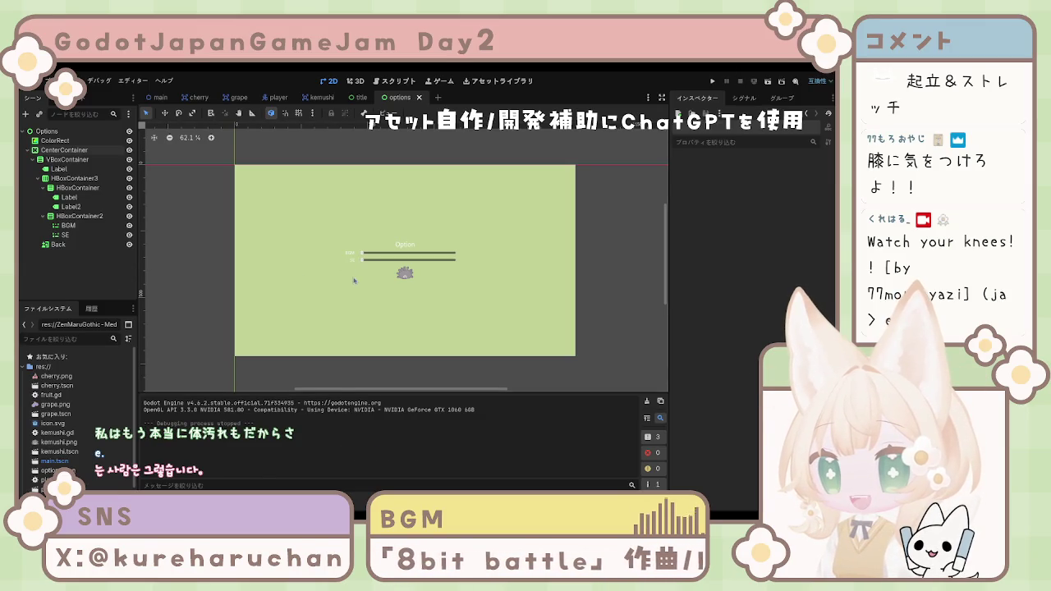
scroll(373, 288, "up", 2)
scroll(386, 288, "right", 2)
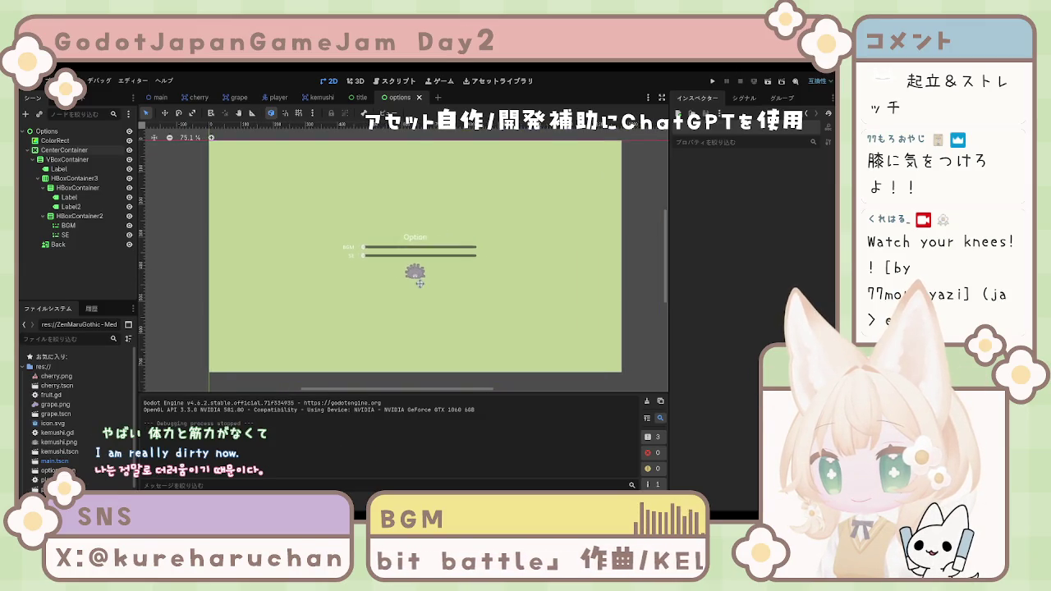
scroll(414, 289, "down", 1)
scroll(417, 294, "up", 1)
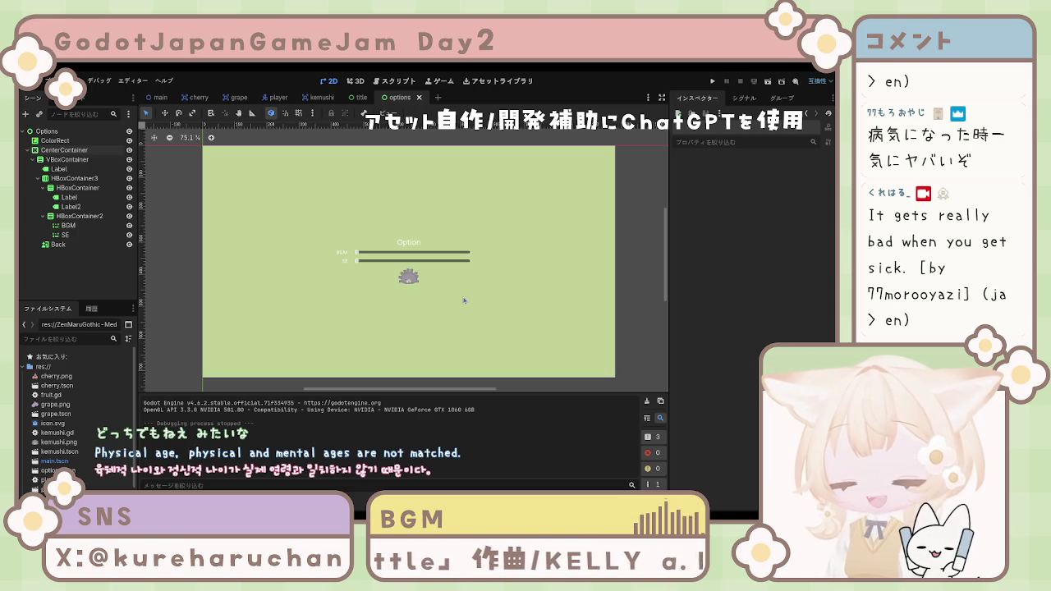
left_click(408, 279)
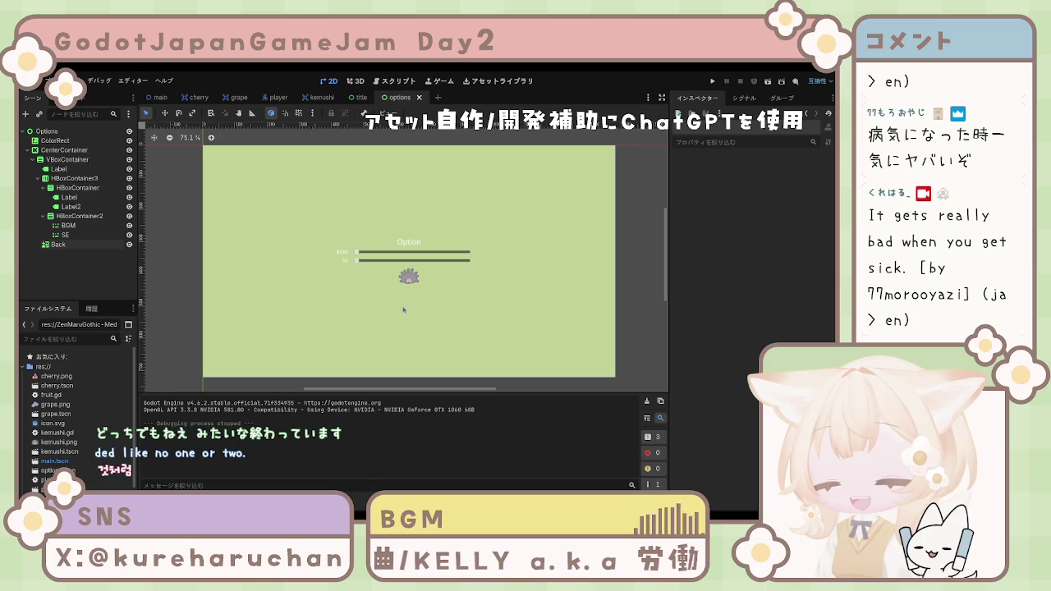
scroll(373, 287, "down", 1)
left_click(325, 297)
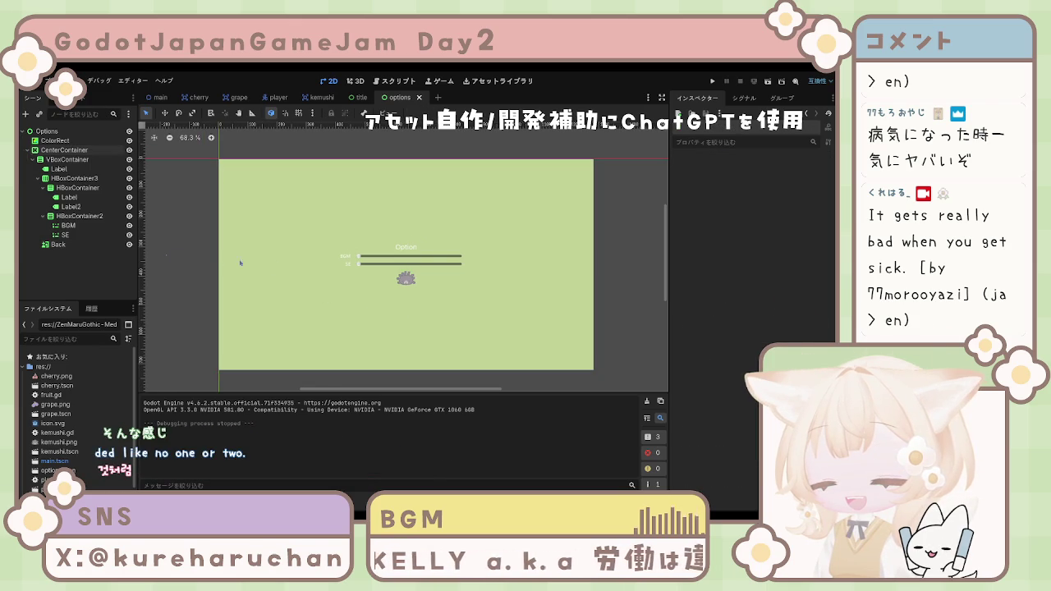
left_click(416, 249)
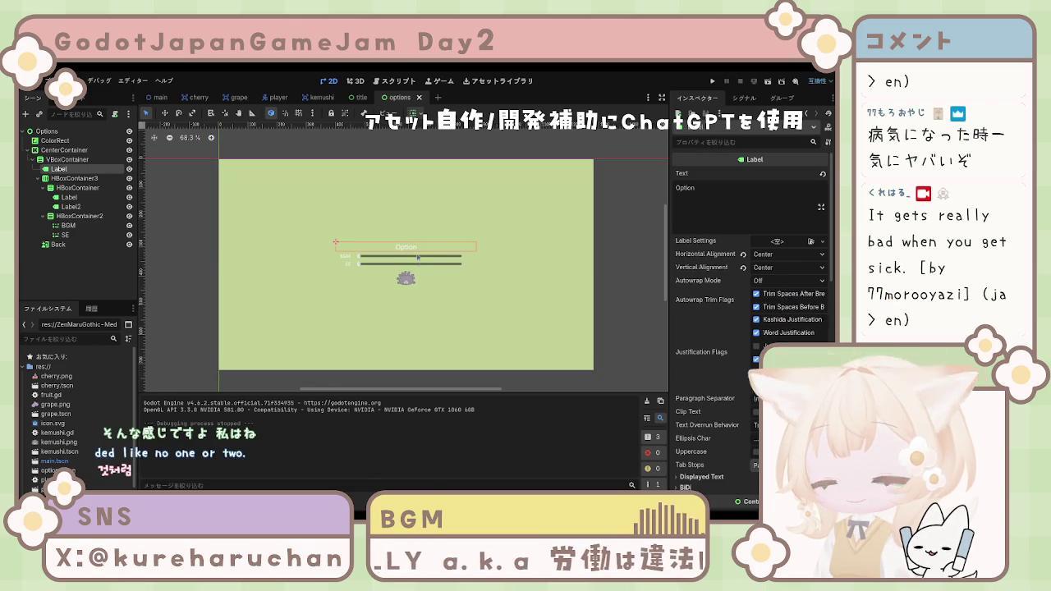
left_click(232, 291)
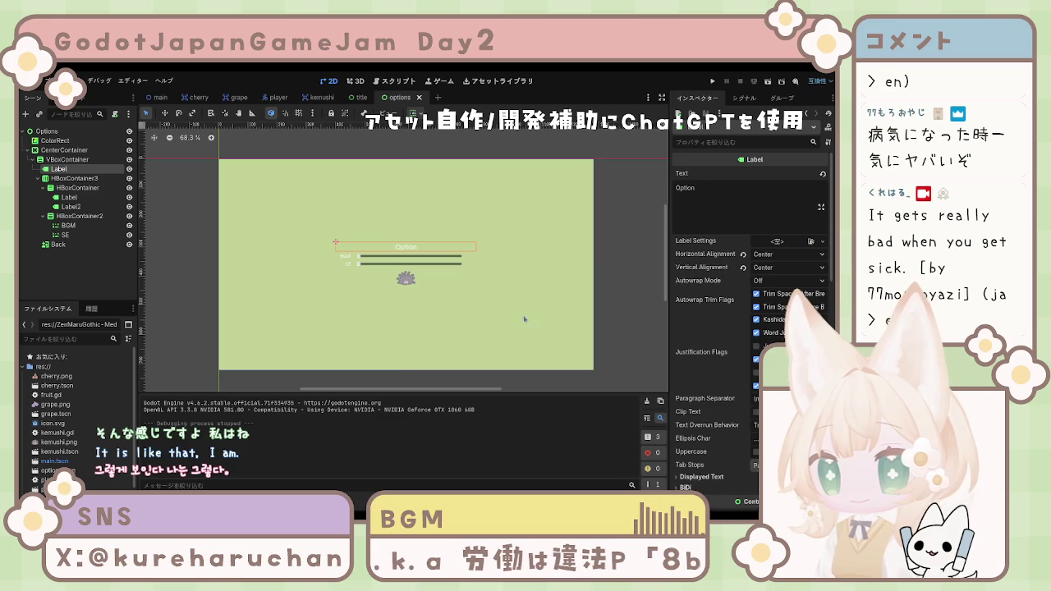
left_click(26, 131)
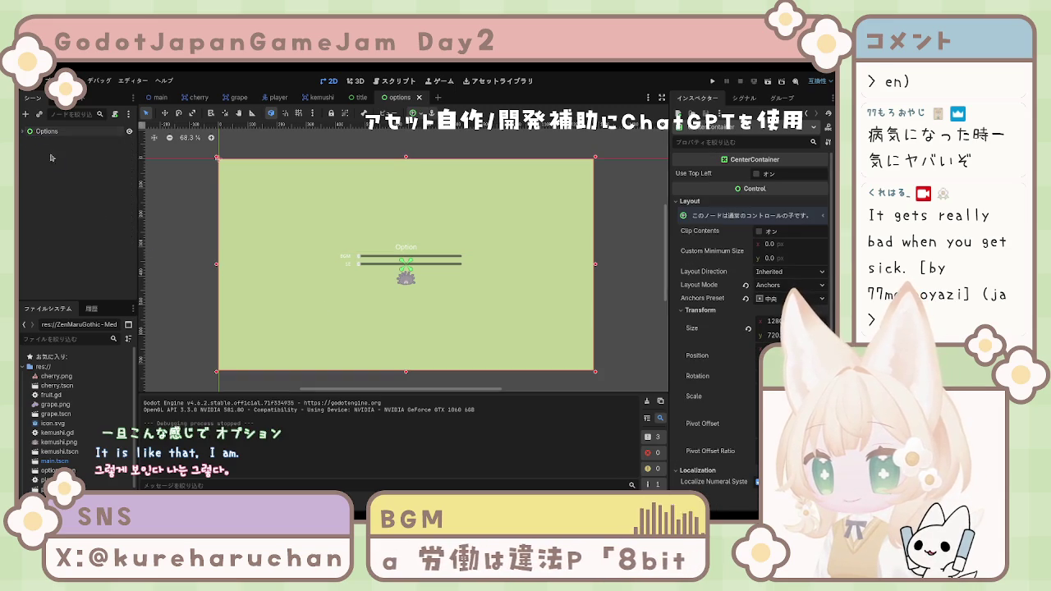
left_click(372, 99)
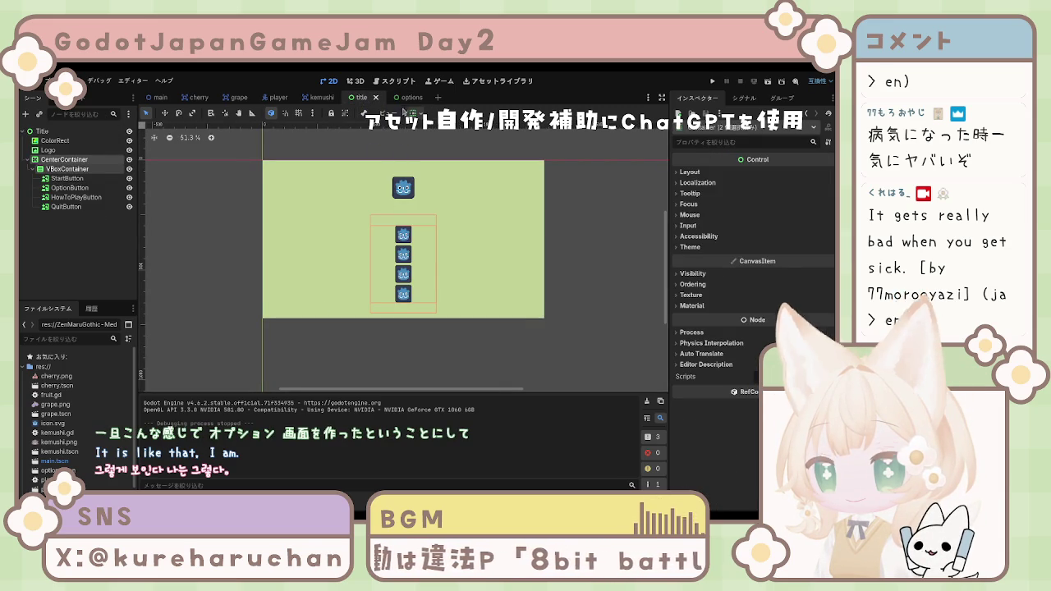
left_click(403, 97)
left_click(375, 151)
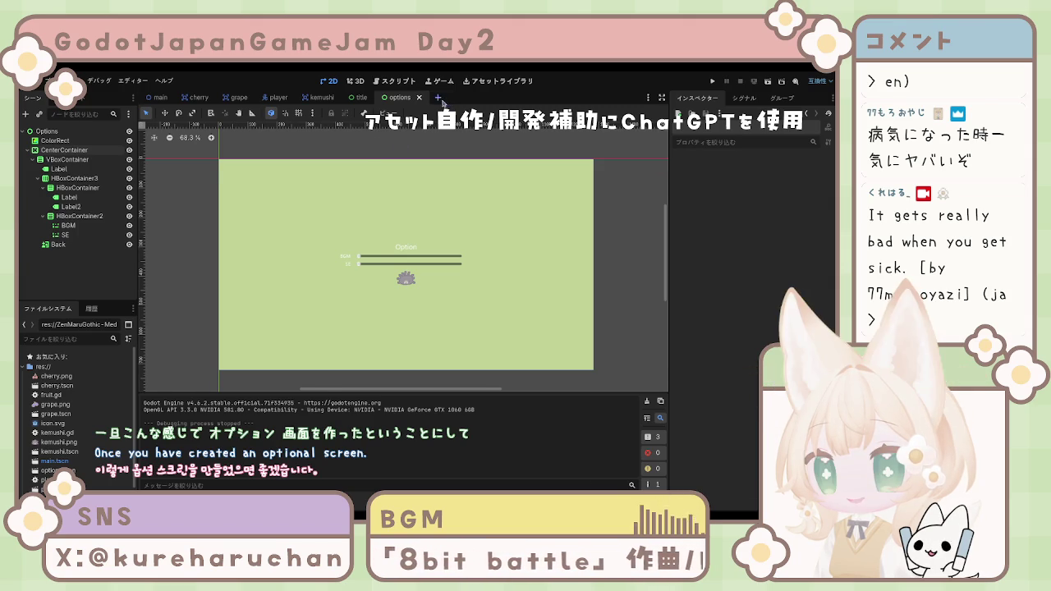
left_click(439, 97)
left_click(78, 176)
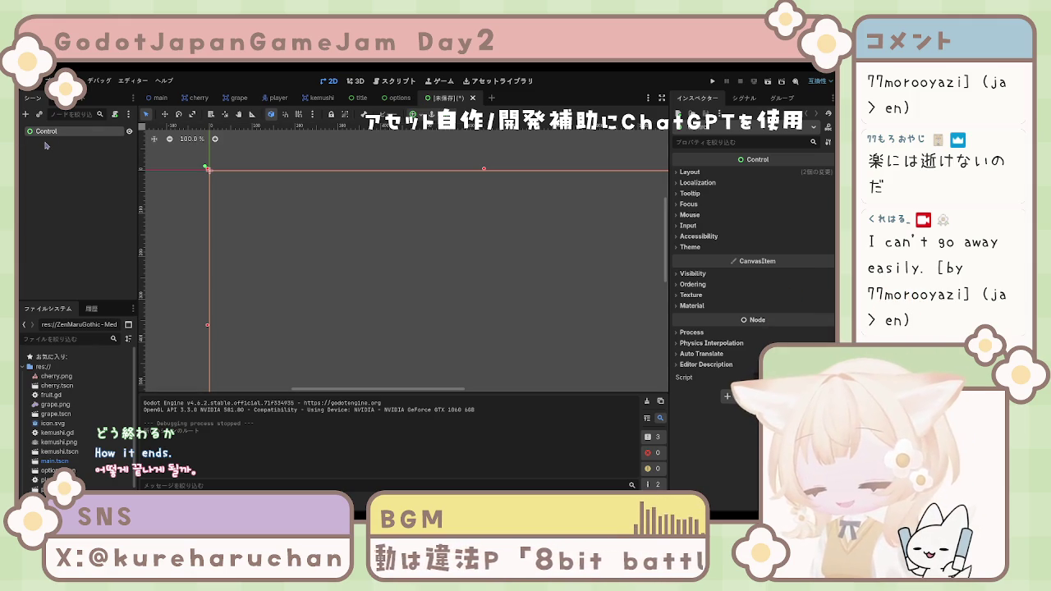
Name the new scene's root Control node 'Result' and confirm it.
type("Result")
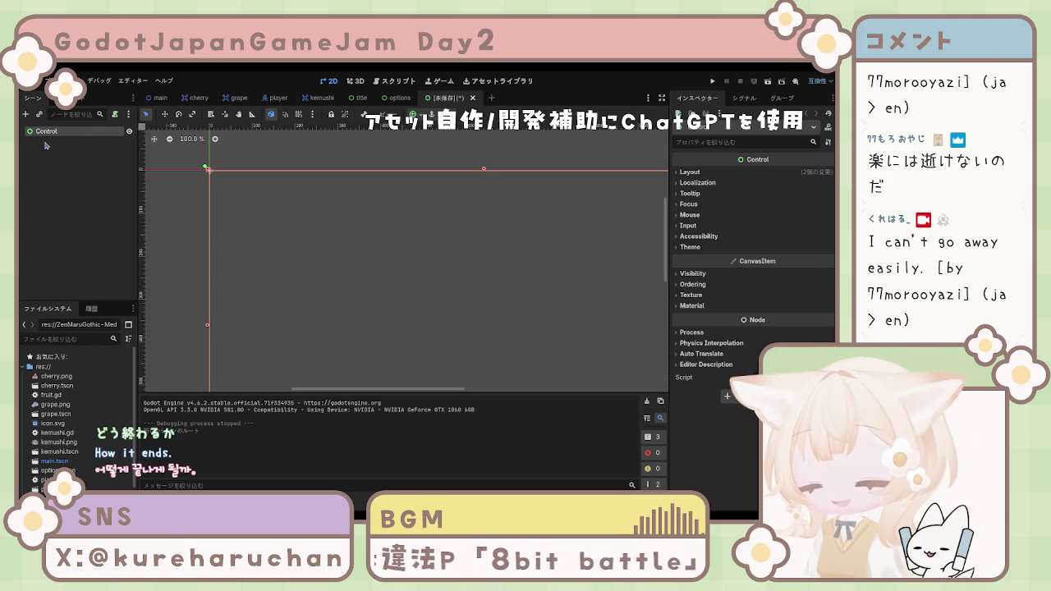
key("Return")
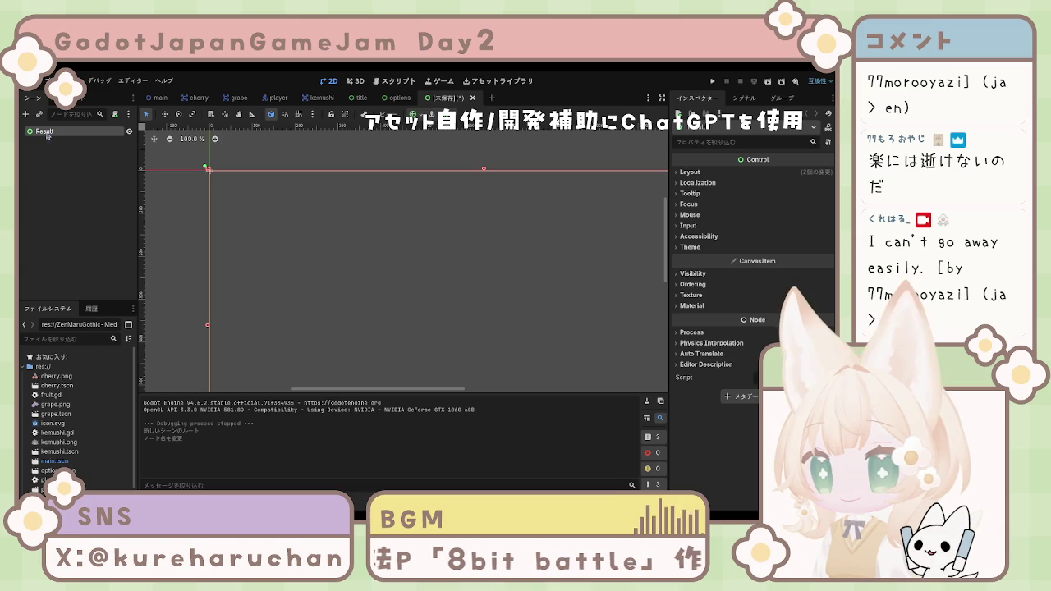
left_click(61, 143)
left_click(49, 132)
left_click(69, 141)
left_click(49, 131)
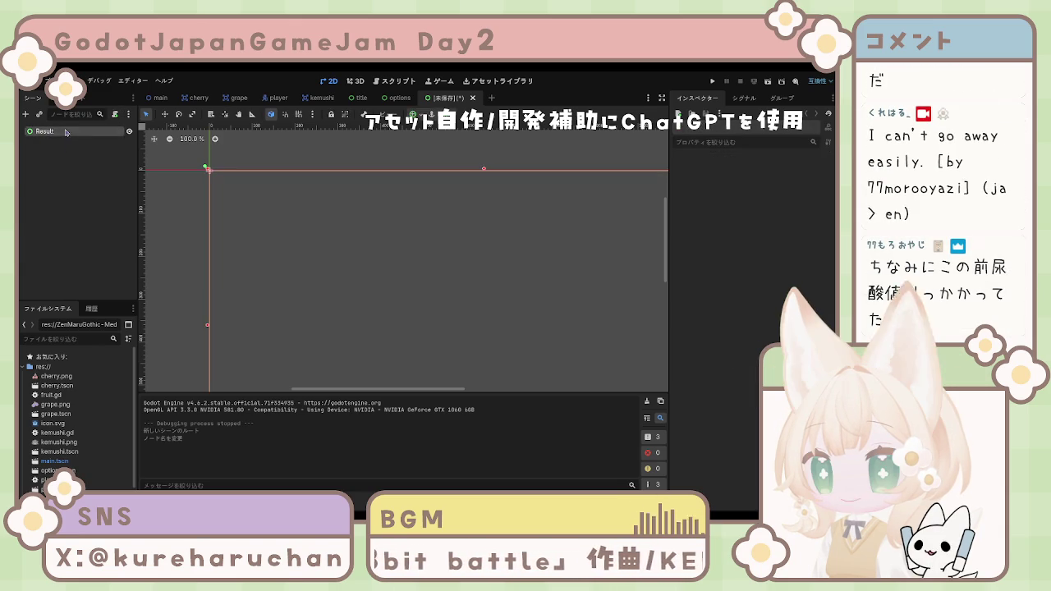
left_click(68, 148)
left_click(66, 135)
left_click(68, 143)
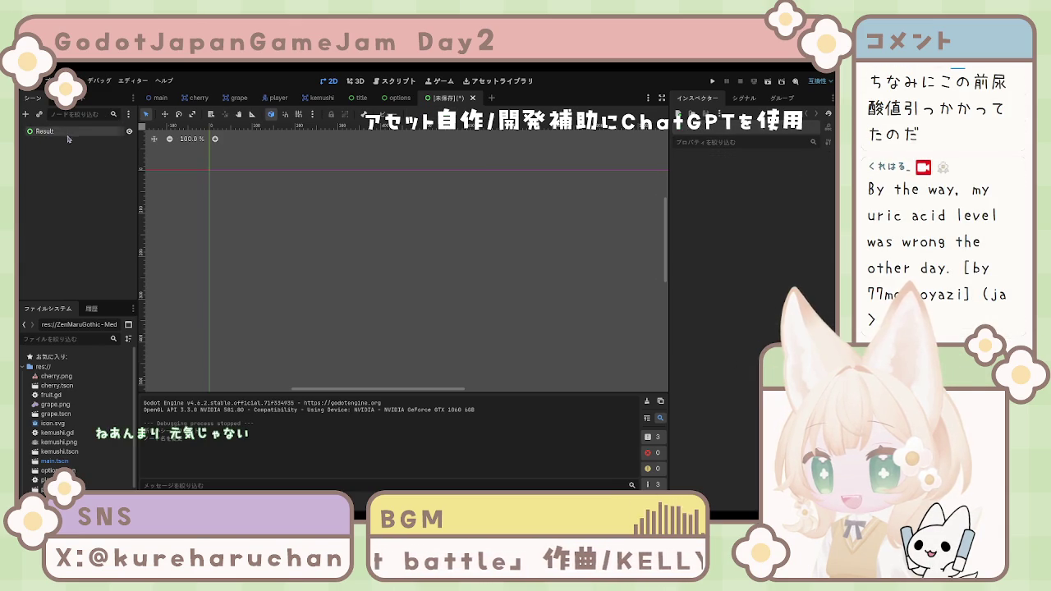
left_click(67, 133)
left_click(69, 141)
Reselect the Result root node, then return to the Options scene.
left_click(50, 131)
left_click(68, 141)
left_click(573, 250)
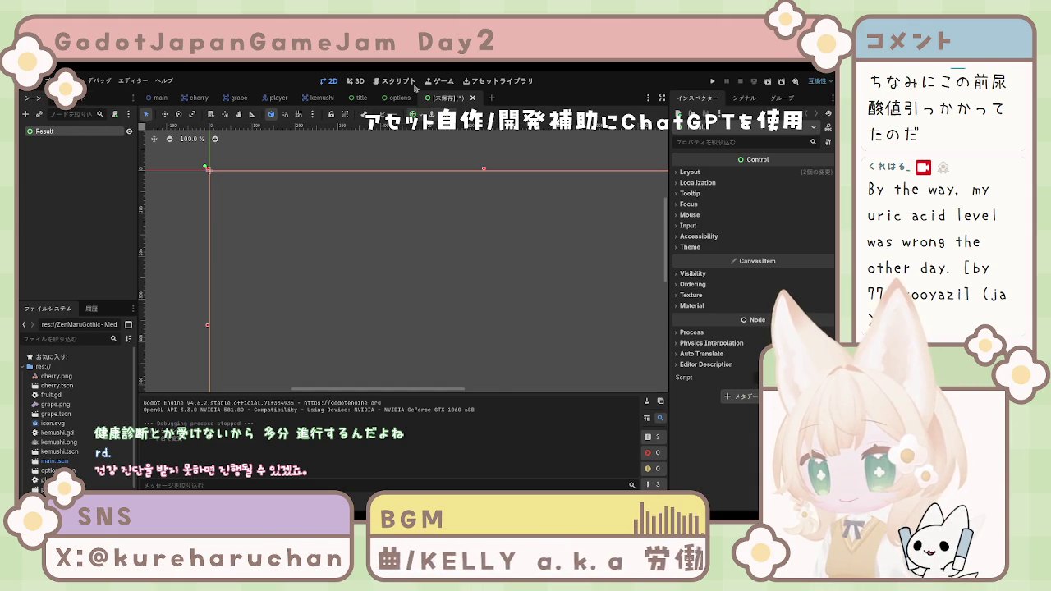
left_click(397, 100)
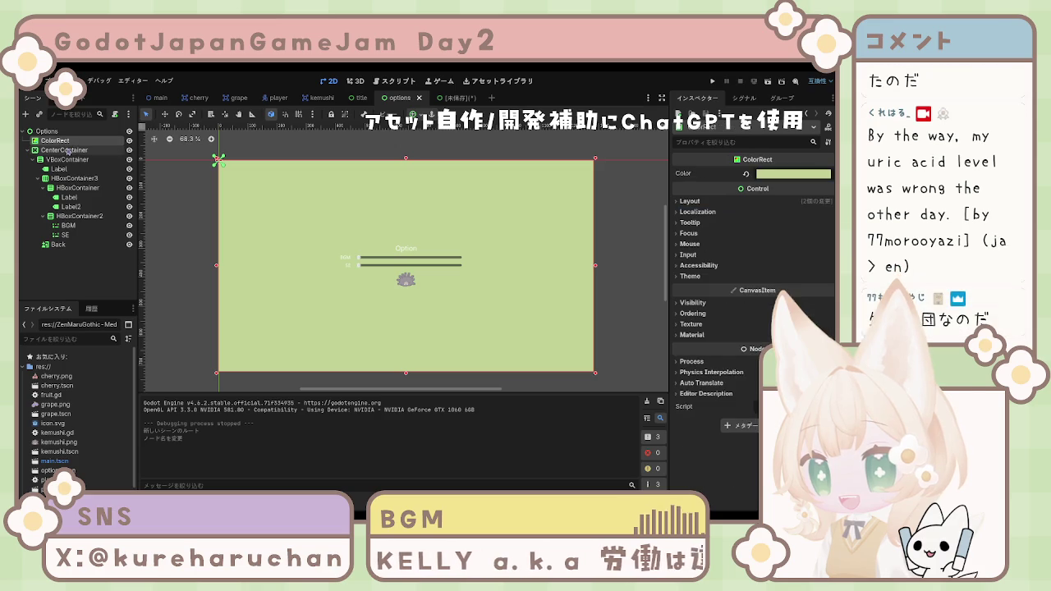
Copy the green ColorRect from Options and paste it under the Result root.
key("ctrl+c")
key("ctrl+n")
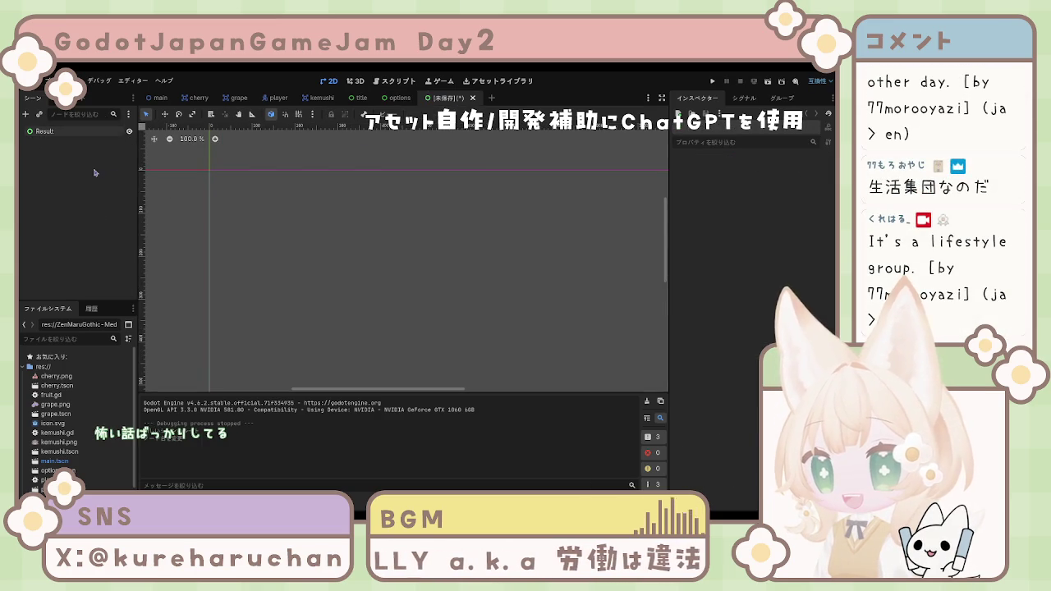
key("ctrl+v")
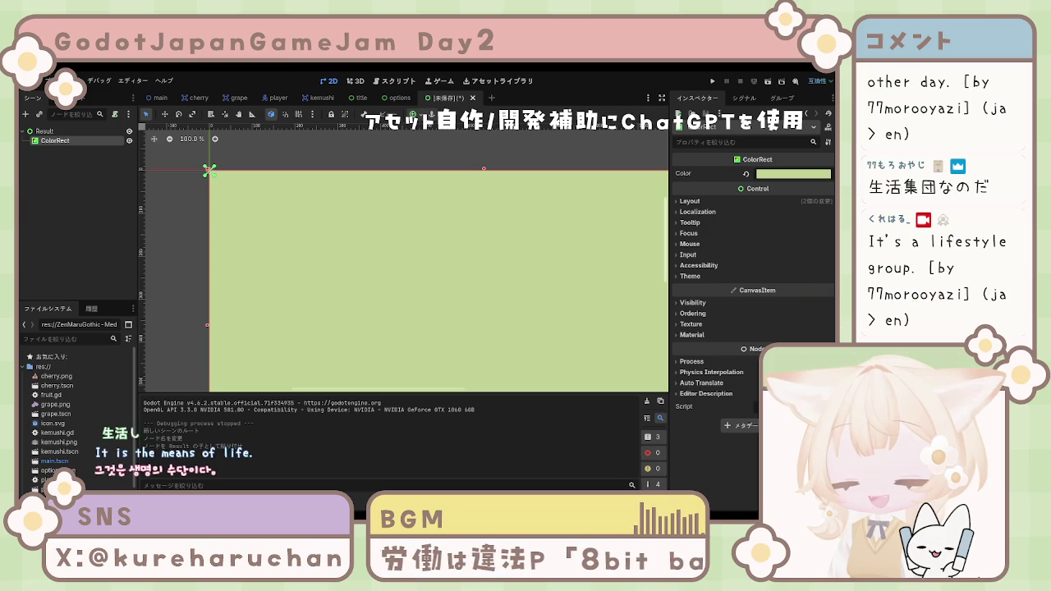
key("Escape")
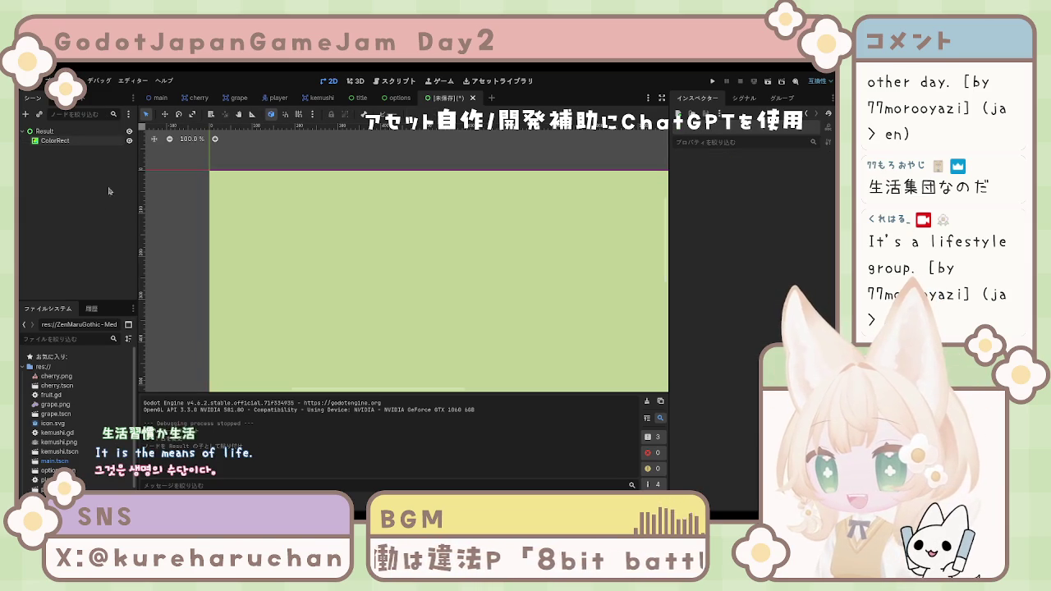
Compare with the Options scene hierarchy, then save the new Result scene.
left_click(408, 95)
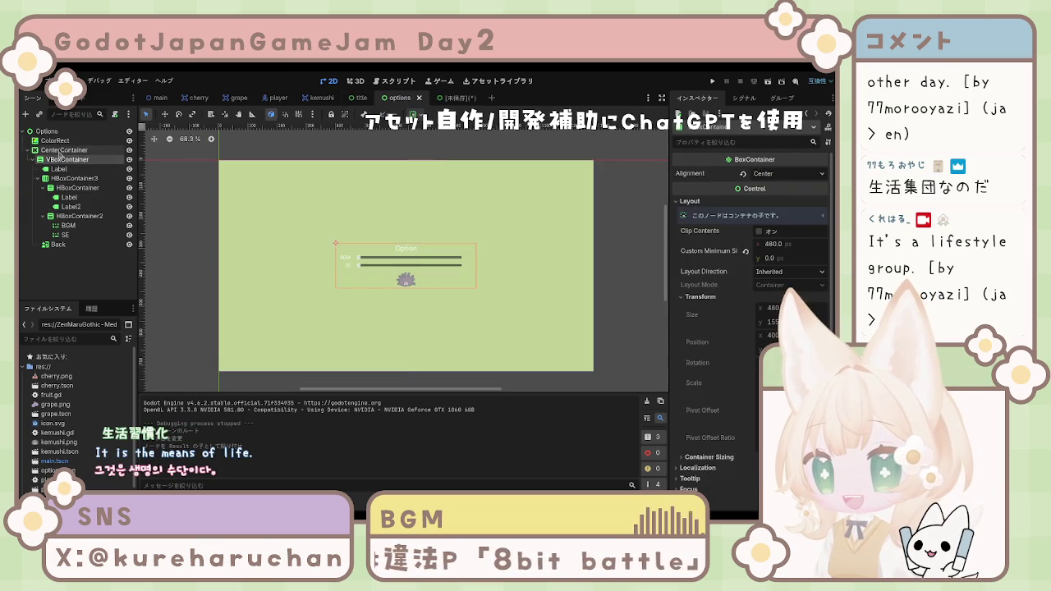
key("ctrl+Tab")
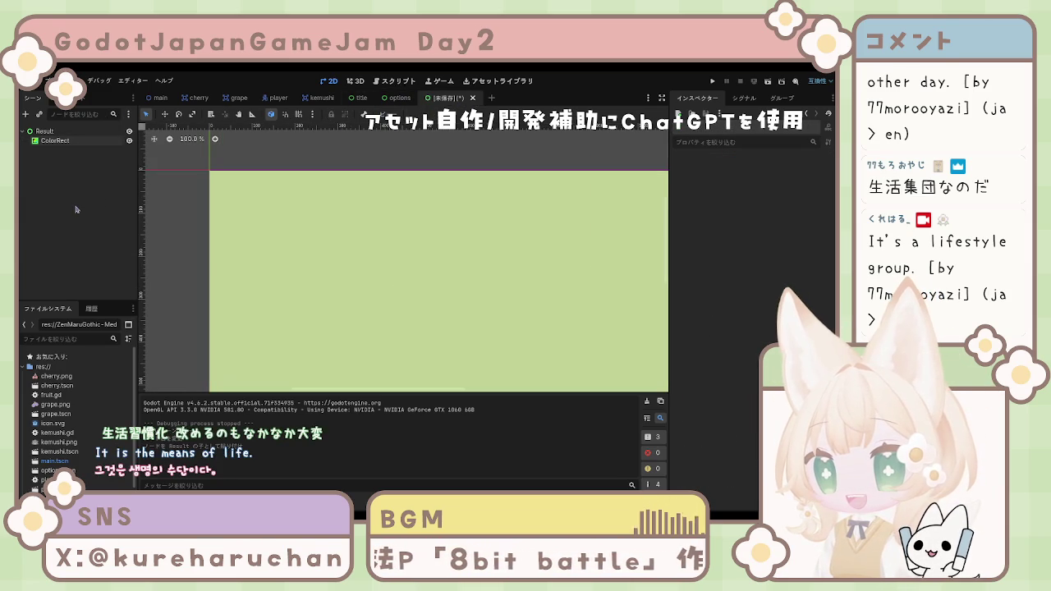
key("ctrl+s")
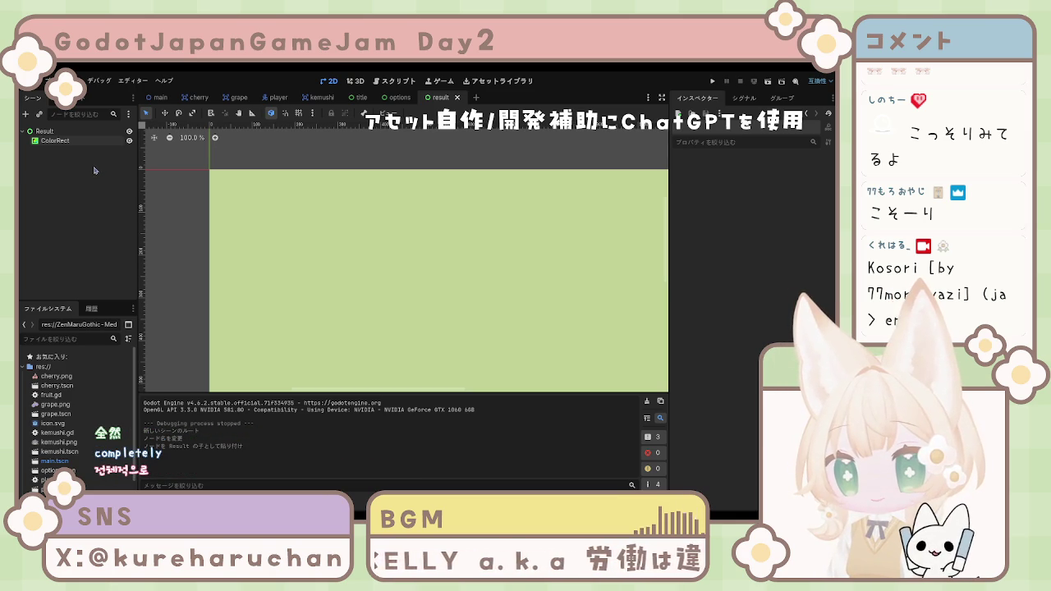
Select the Result root and paste a CenterContainer in as its child.
left_click(77, 141)
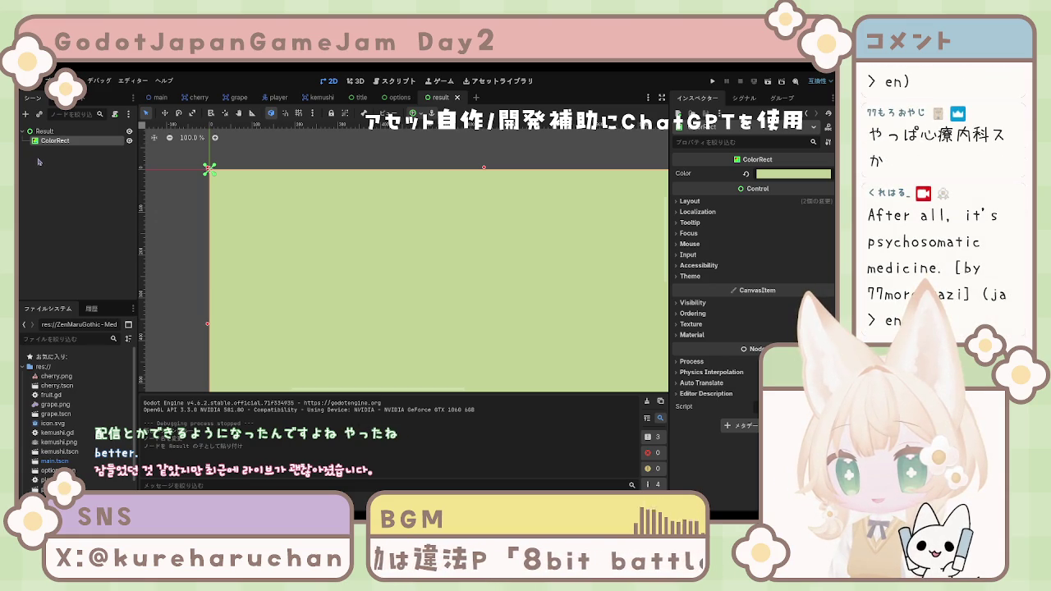
left_click(62, 133)
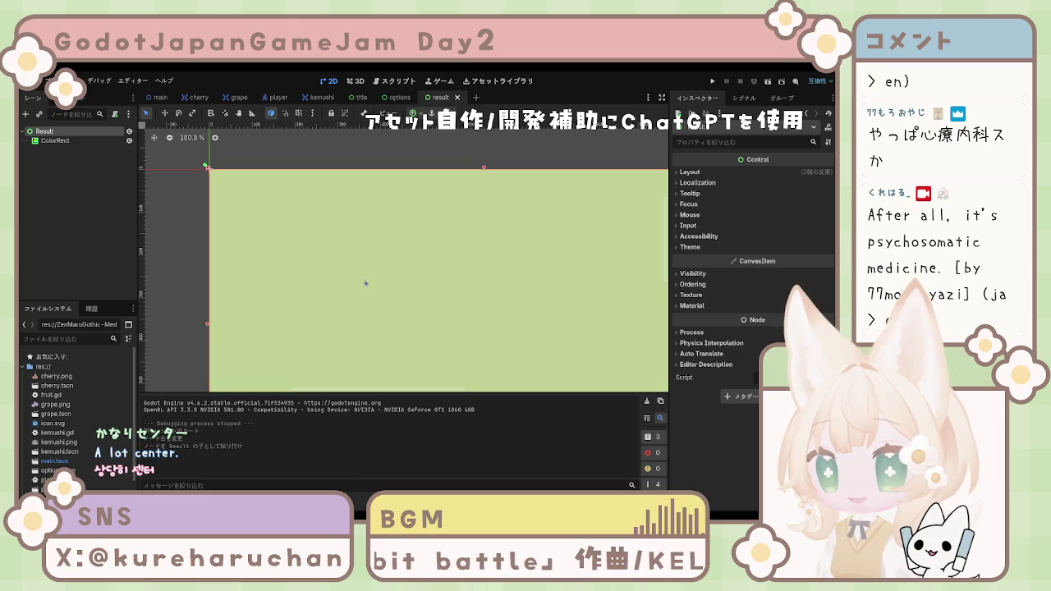
key("ctrl+v")
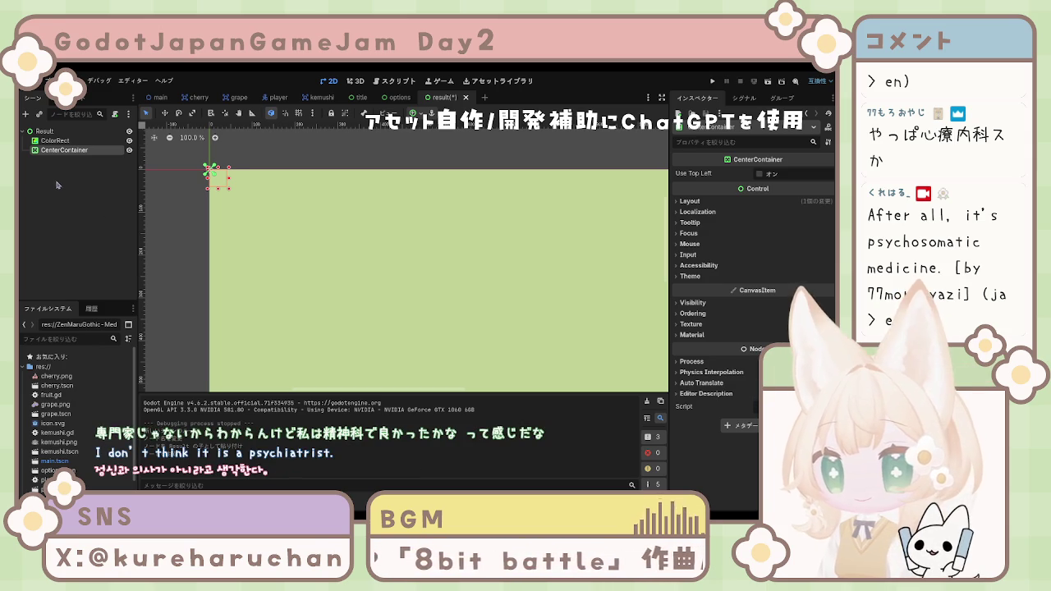
left_click(58, 156)
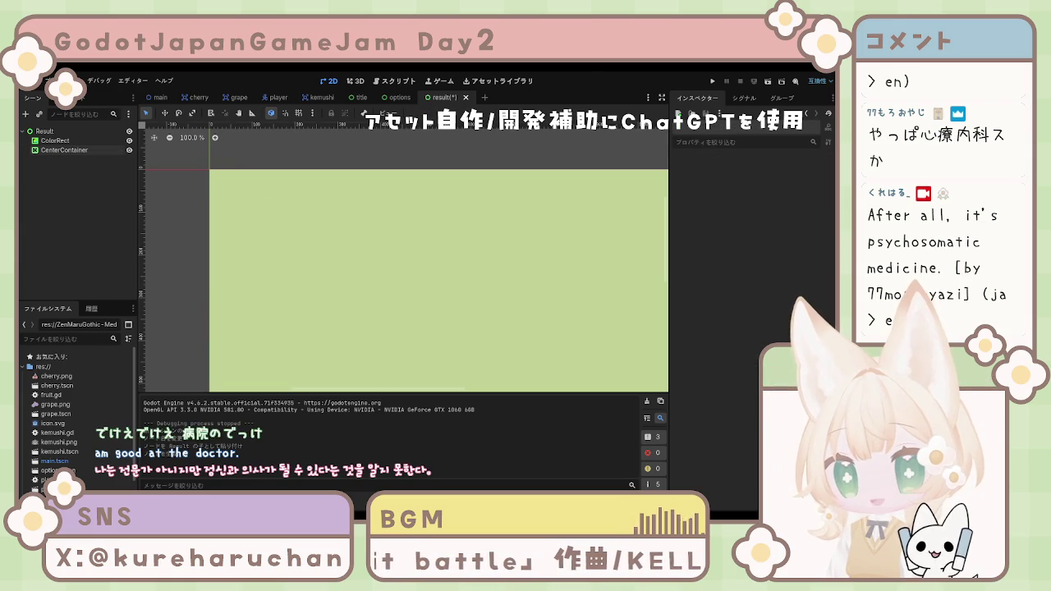
left_click(64, 149)
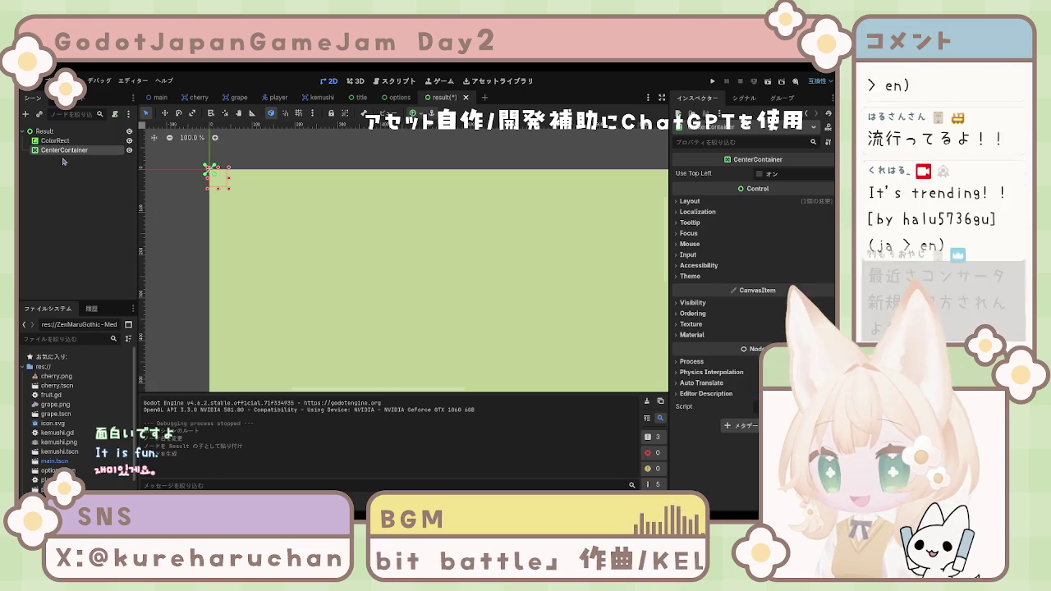
Save the result scene, then undo an accidental deletion of the Result root.
key("ctrl+s")
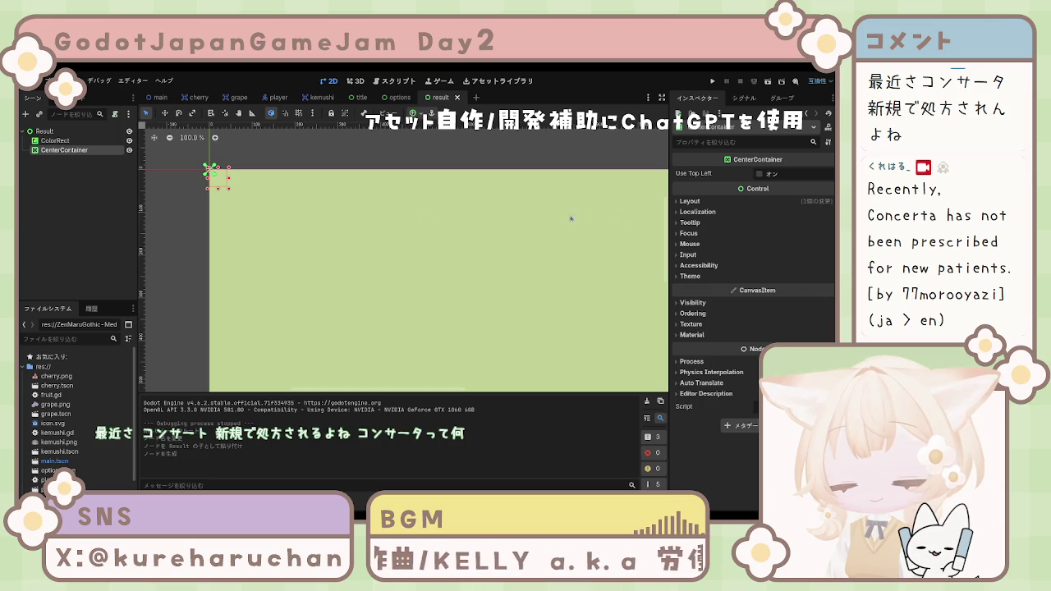
left_click(72, 143)
left_click(77, 157)
left_click(73, 141)
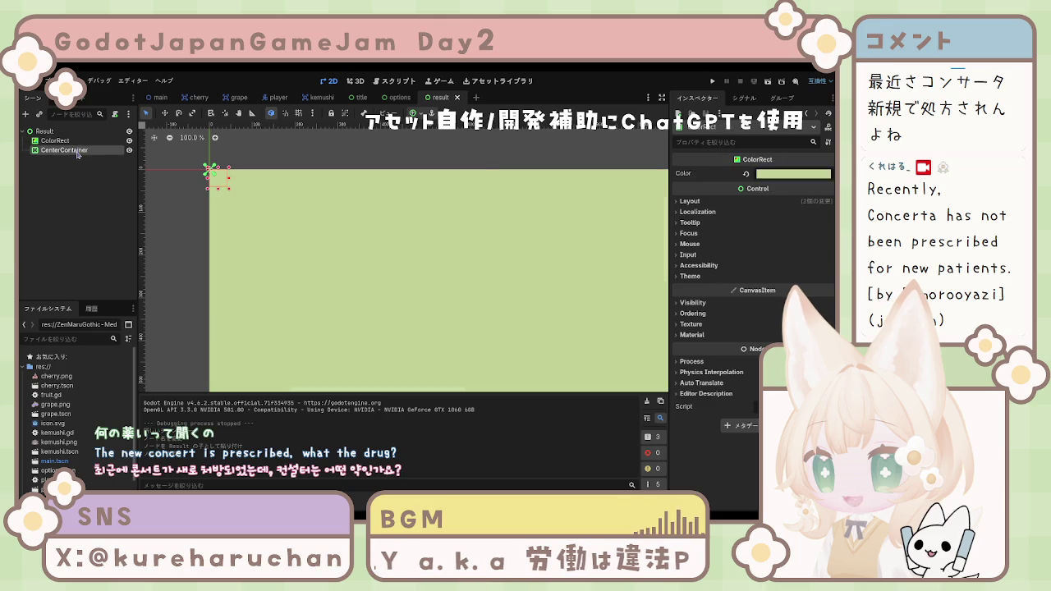
left_click(48, 132)
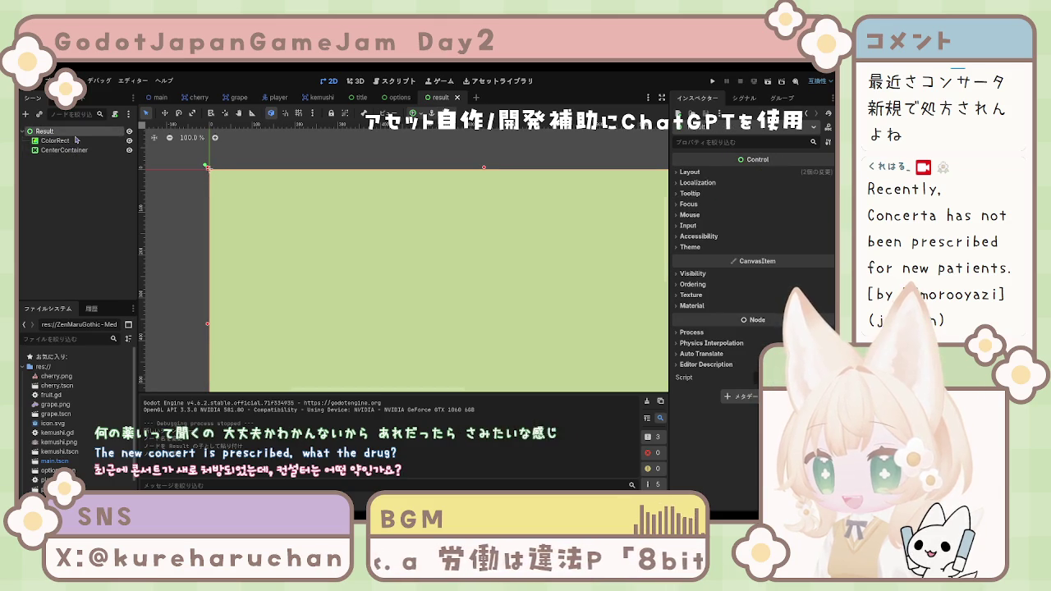
key("Delete")
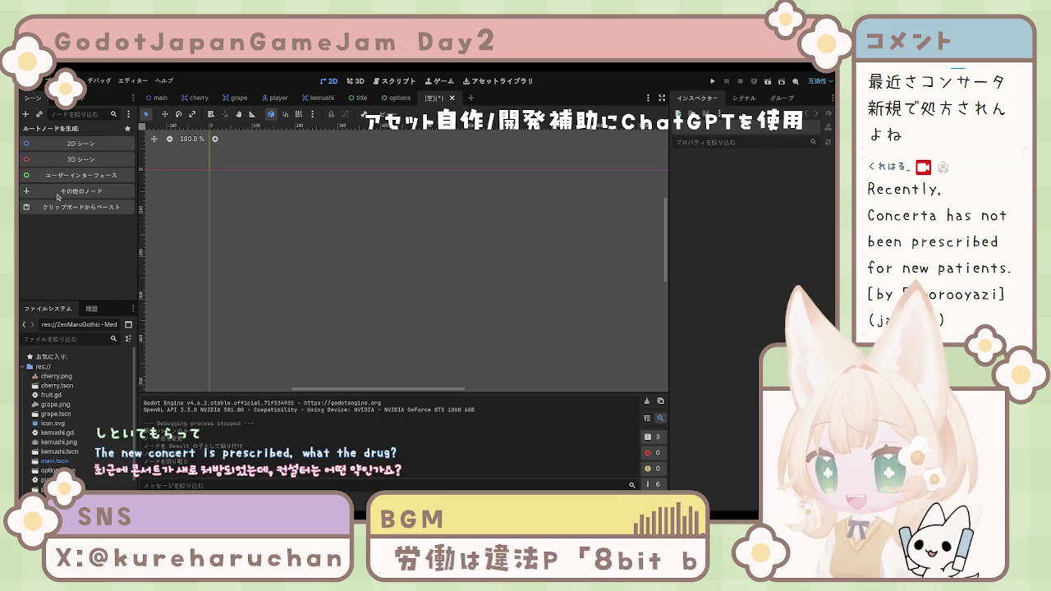
key("ctrl+z")
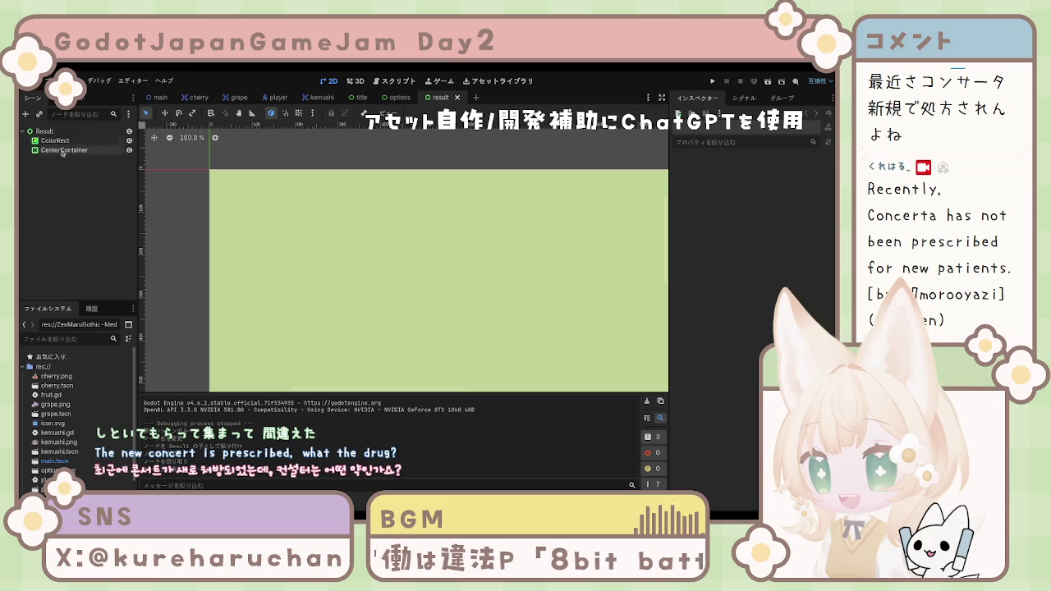
Select CenterContainer and undo again to bring back its VBoxContainer child.
left_click(59, 131)
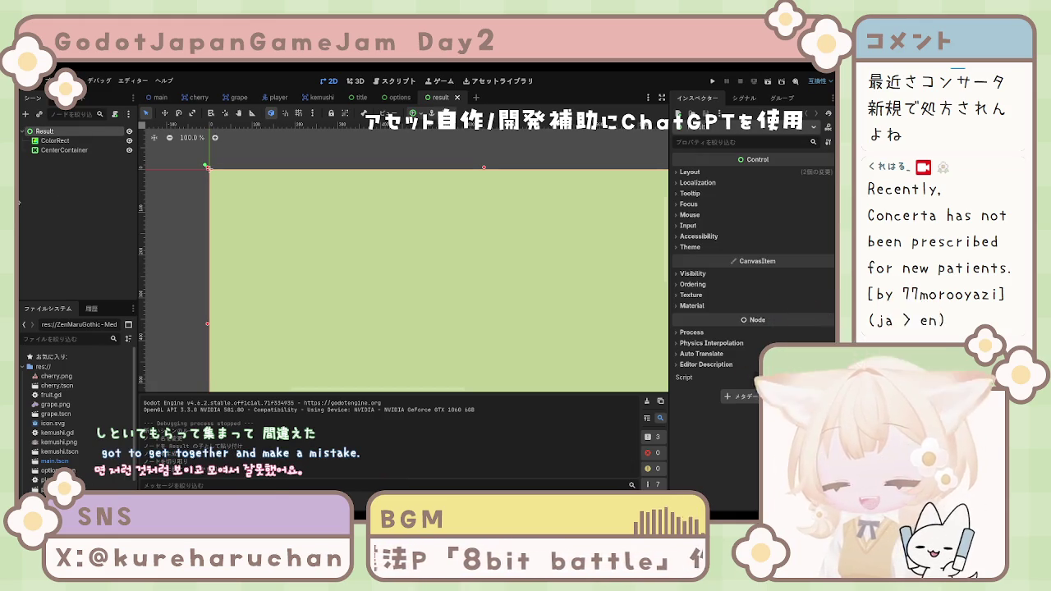
left_click(48, 152)
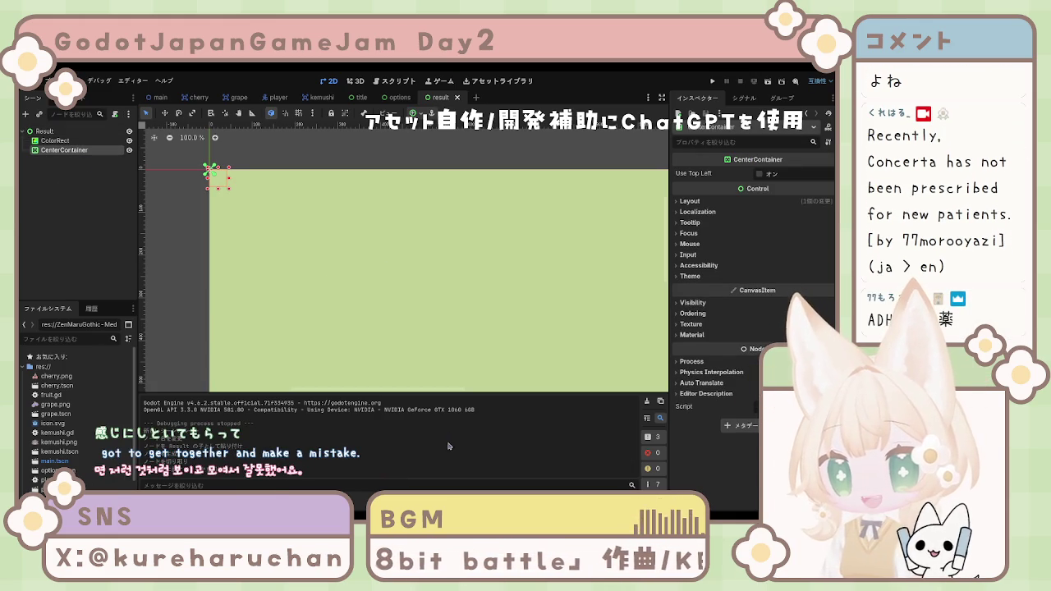
key("ctrl+z")
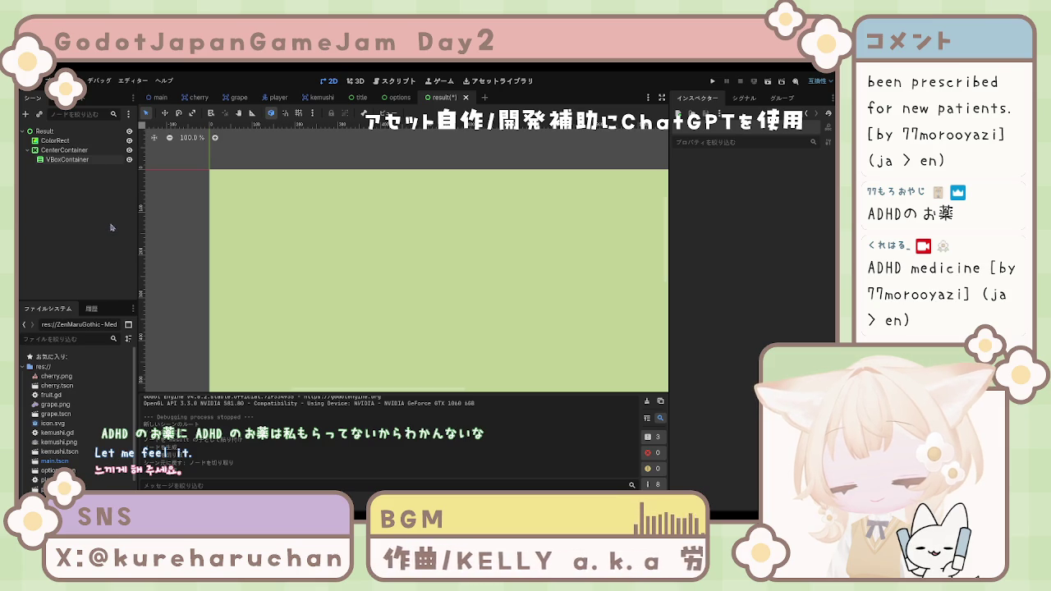
Select the VBoxContainer and create a Label node as its child.
left_click(84, 161)
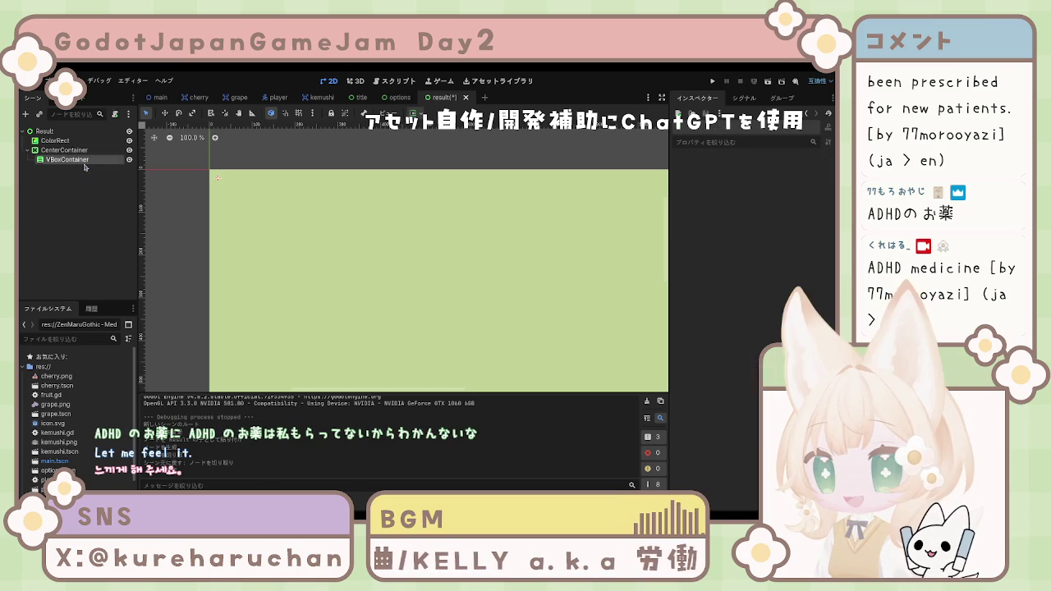
left_click(84, 167, "ctrl")
left_click(84, 161)
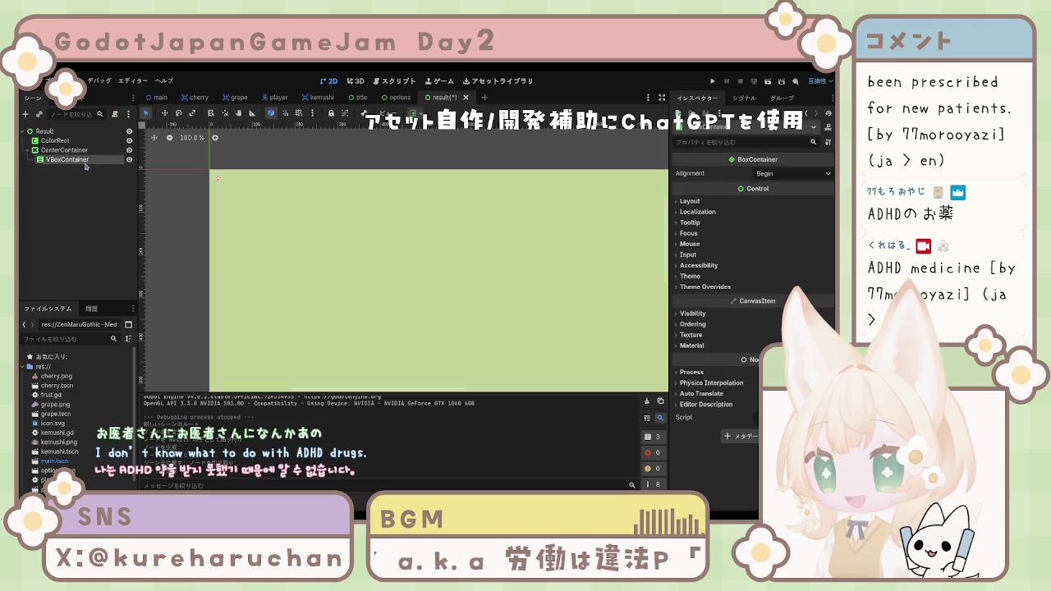
left_click(87, 164, "ctrl")
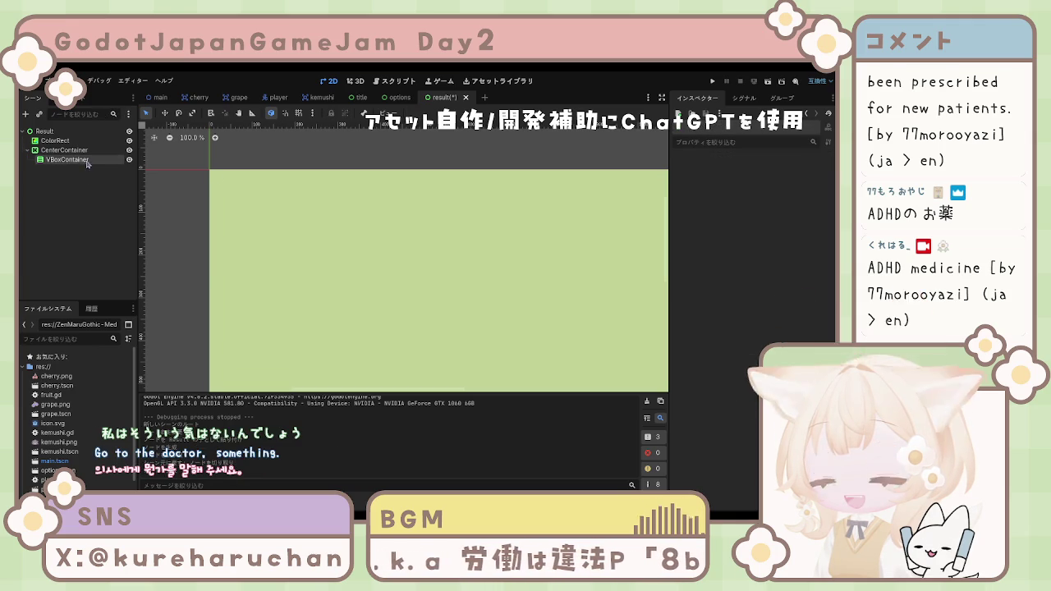
left_click(94, 163)
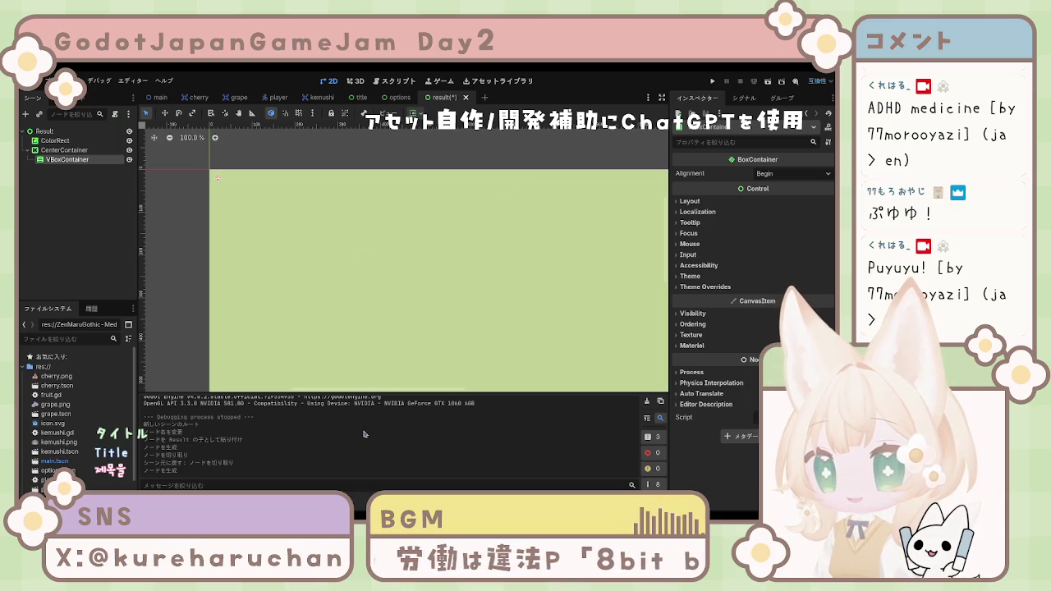
left_click(51, 159)
left_click(51, 169)
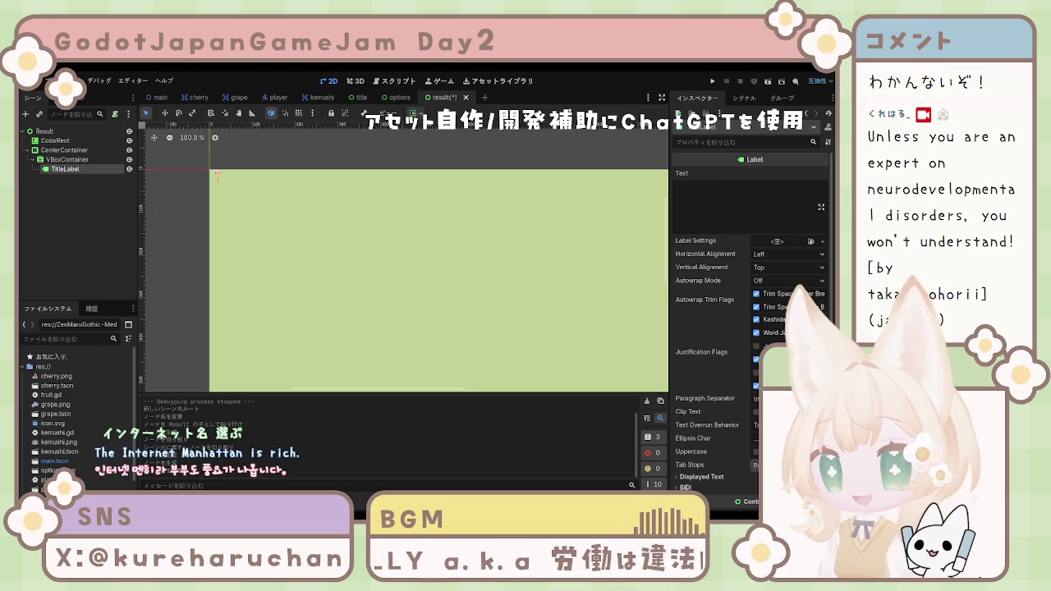
left_click(92, 178)
left_click(94, 171)
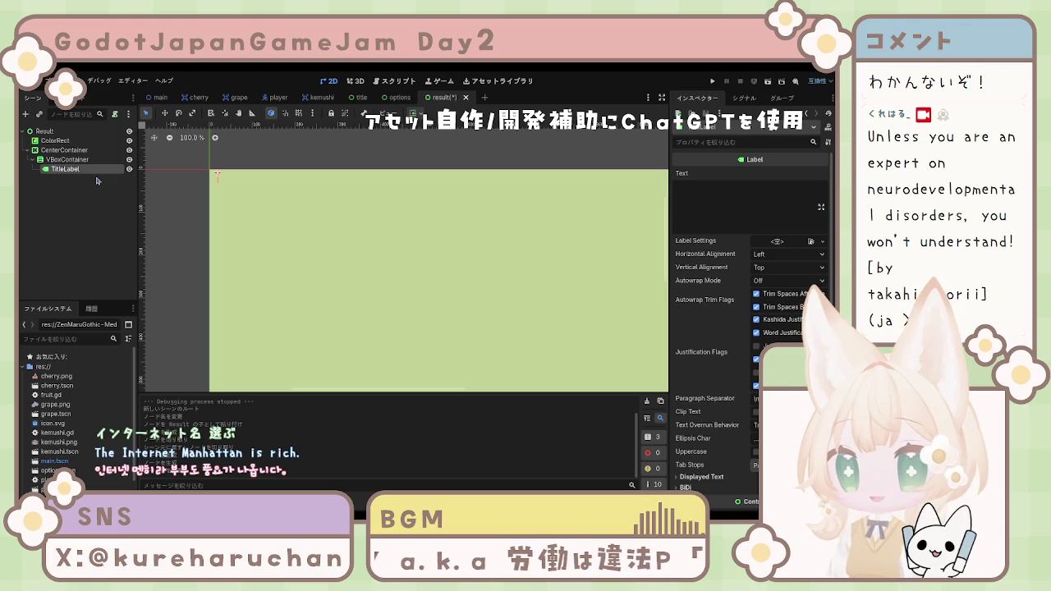
left_click(93, 197)
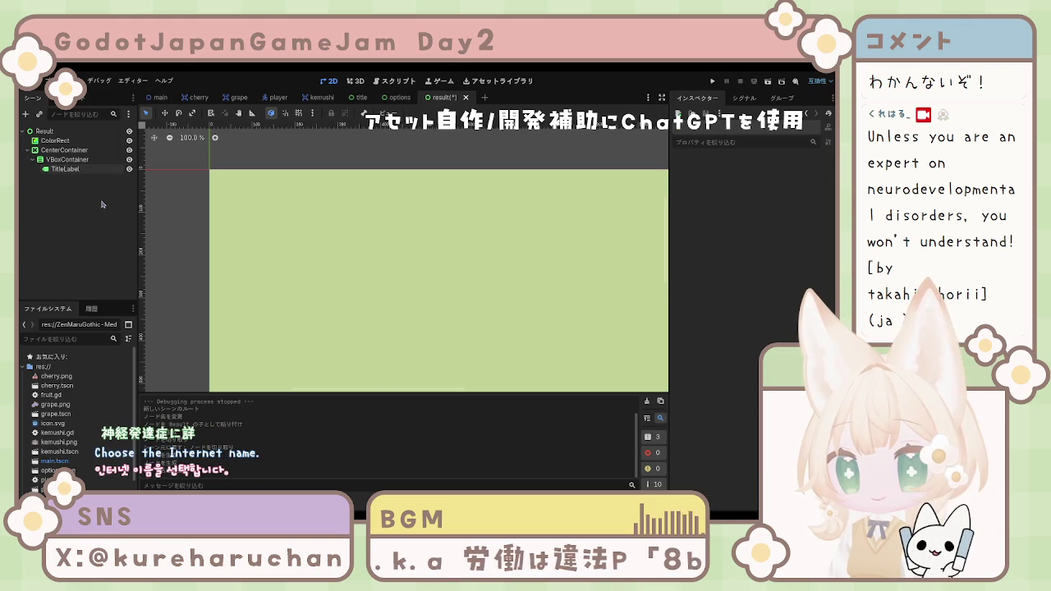
left_click(69, 170)
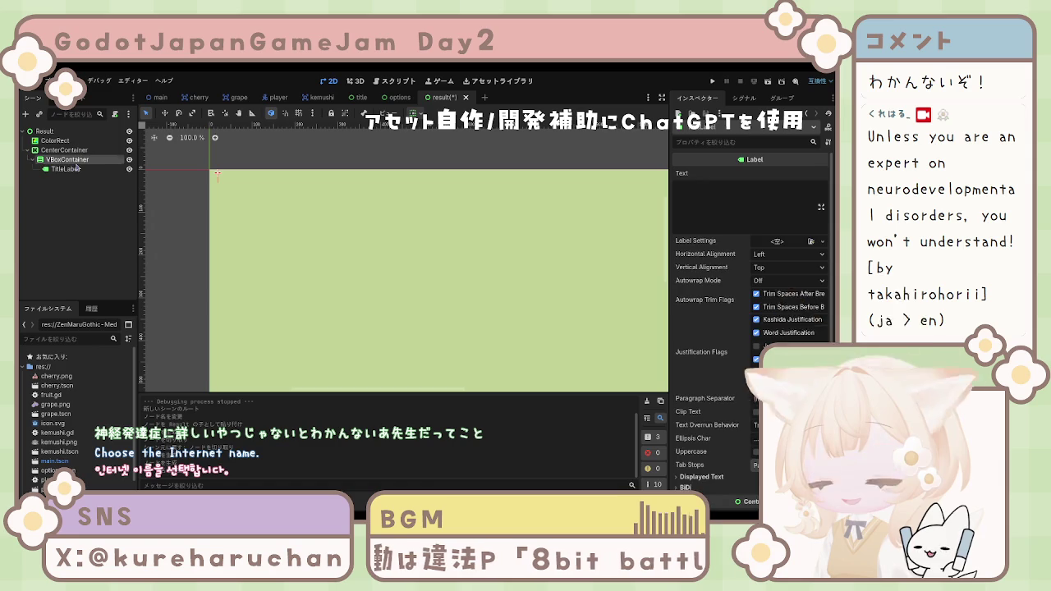
left_click(76, 172)
left_click(78, 180)
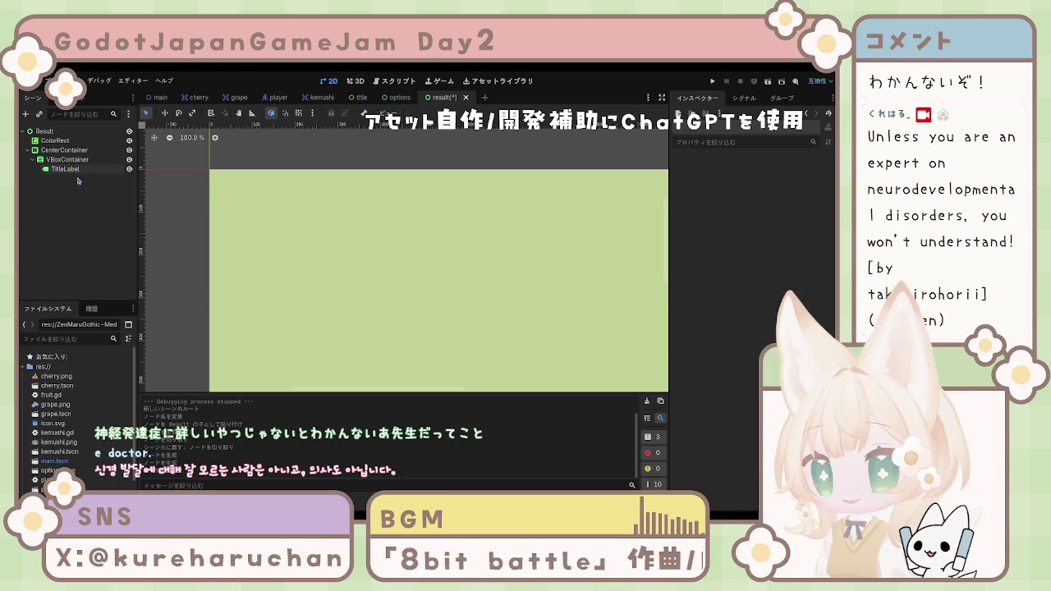
left_click(79, 171)
left_click(78, 182)
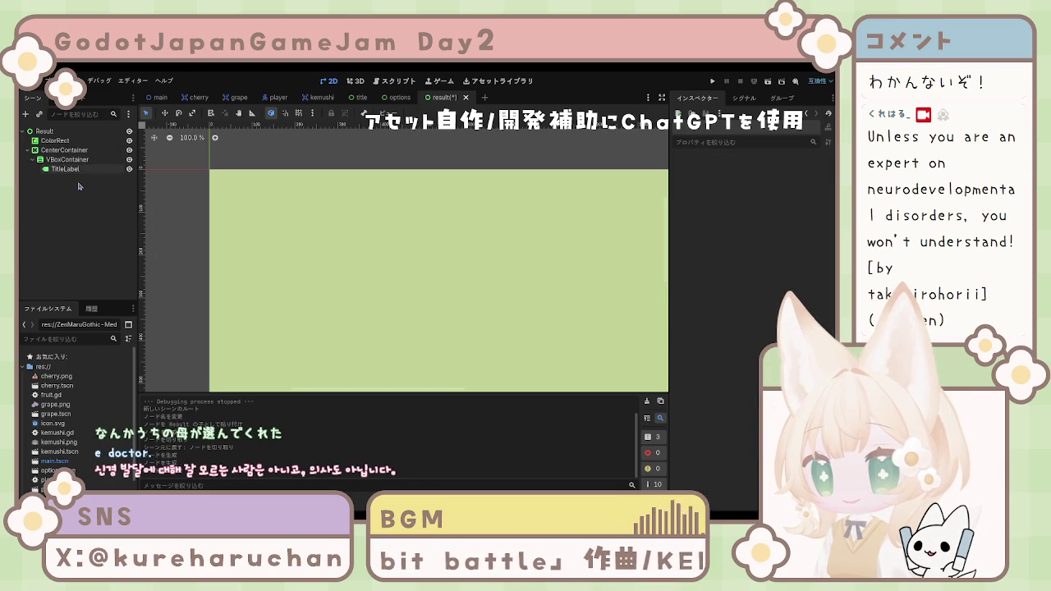
left_click(78, 176)
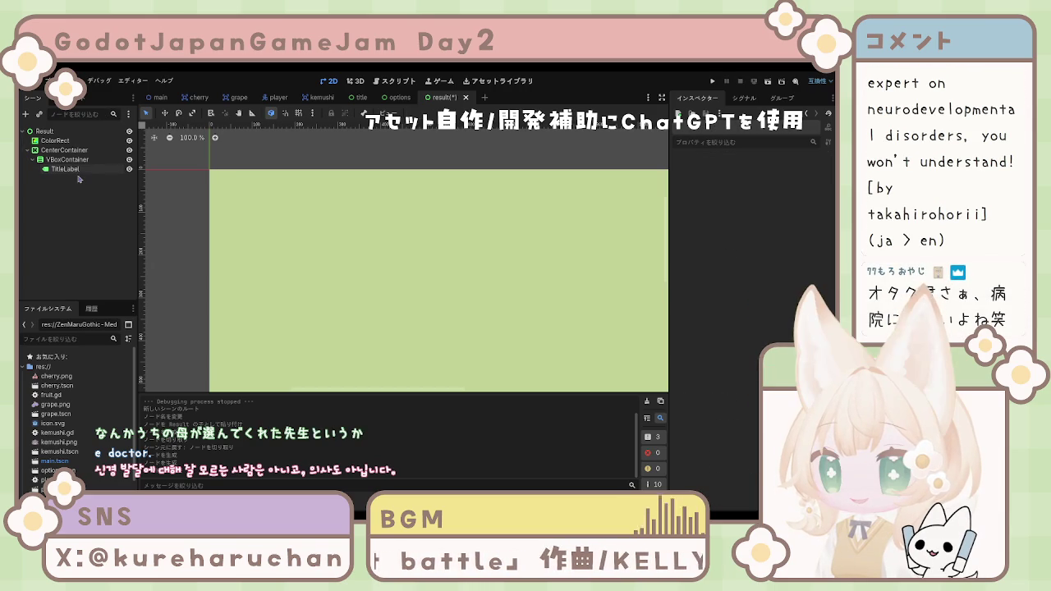
left_click(76, 173)
left_click(77, 176)
left_click(79, 175)
left_click(79, 175)
left_click(79, 175)
left_click(79, 175)
left_click(79, 175)
left_click(78, 175)
left_click(79, 175)
left_click(80, 176)
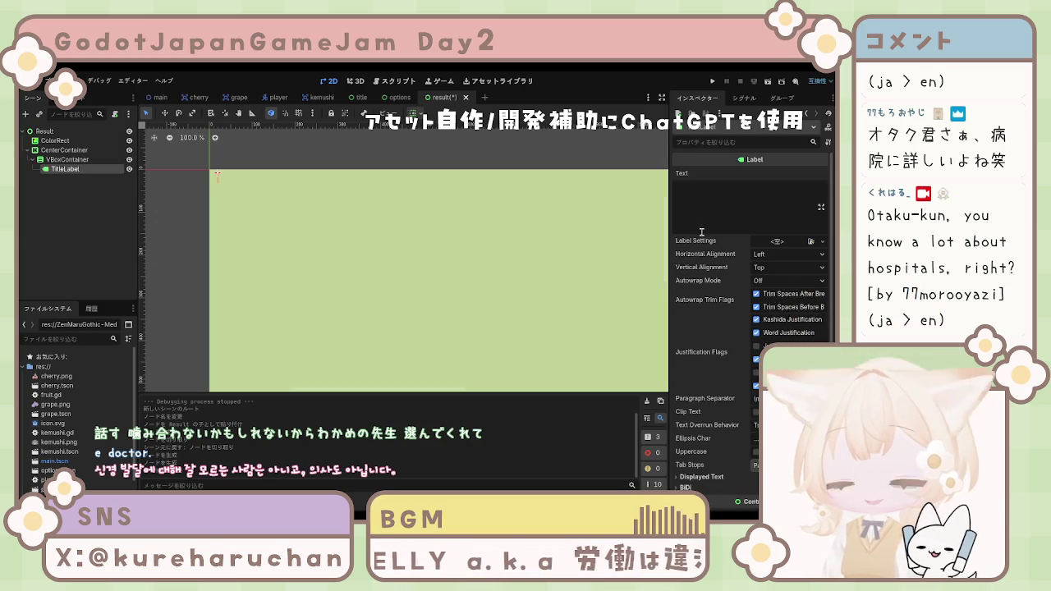
left_click(752, 224)
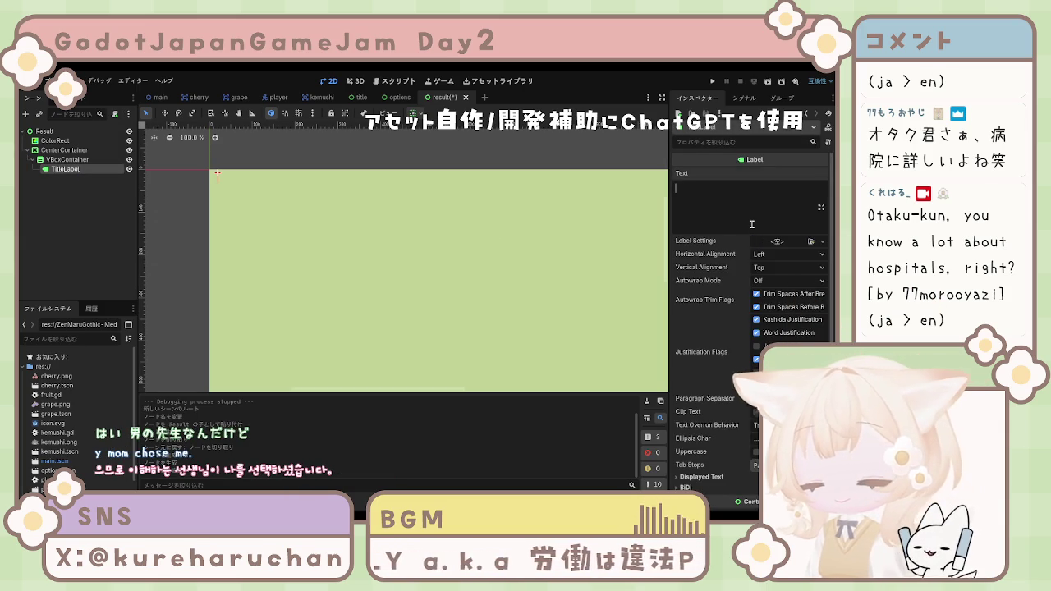
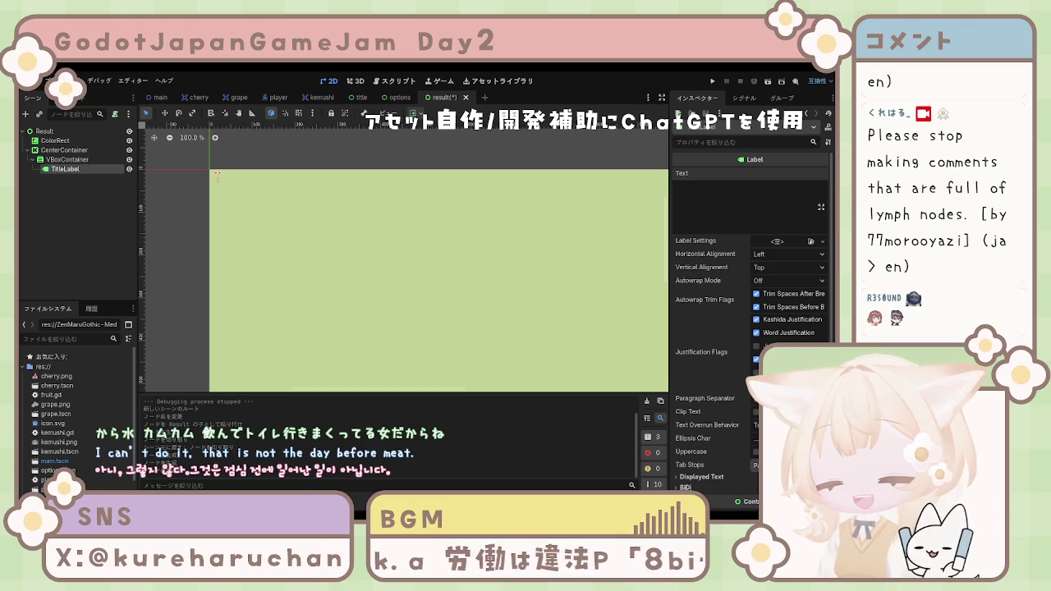
Paste a copy of TitleLabel beside it in VBoxContainer and rename the copy ScoreLabel.
left_click(65, 203)
left_click(64, 168)
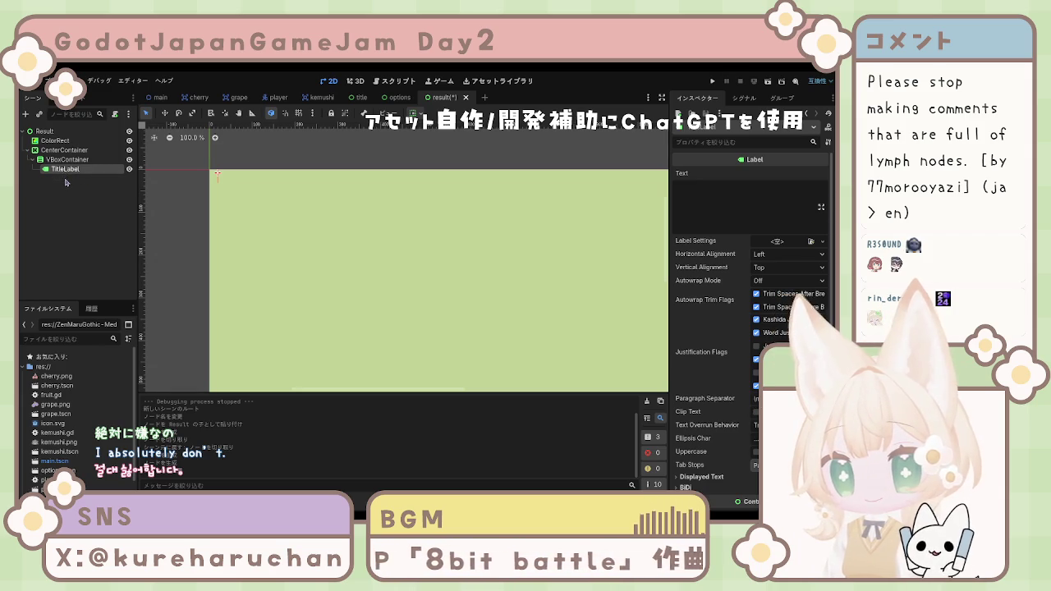
key("ctrl+v")
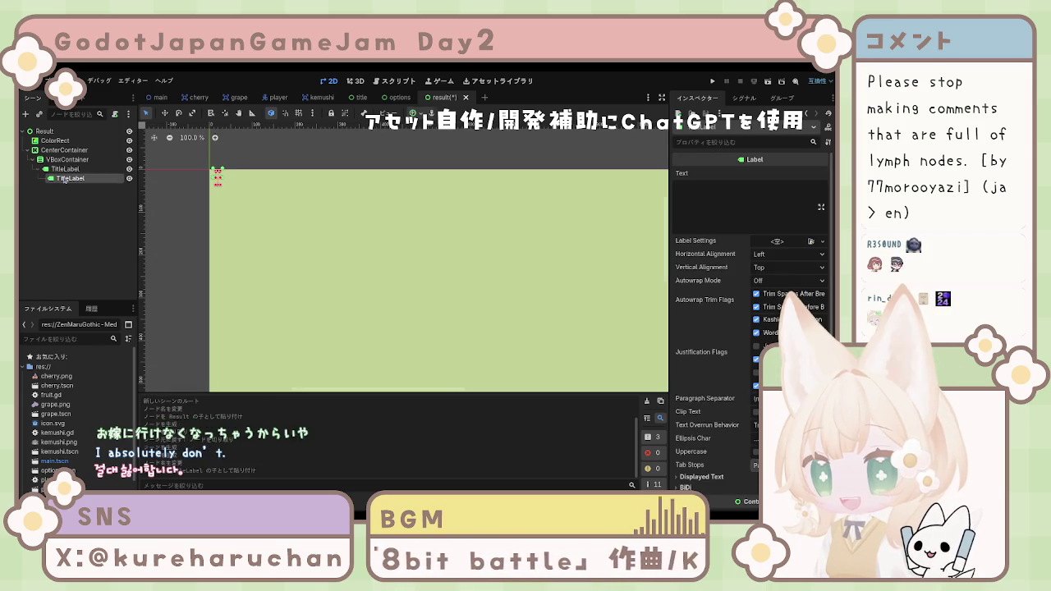
mouse_move(64, 179)
left_mouse_down()
mouse_move(41, 174)
mouse_move(62, 168)
left_mouse_up()
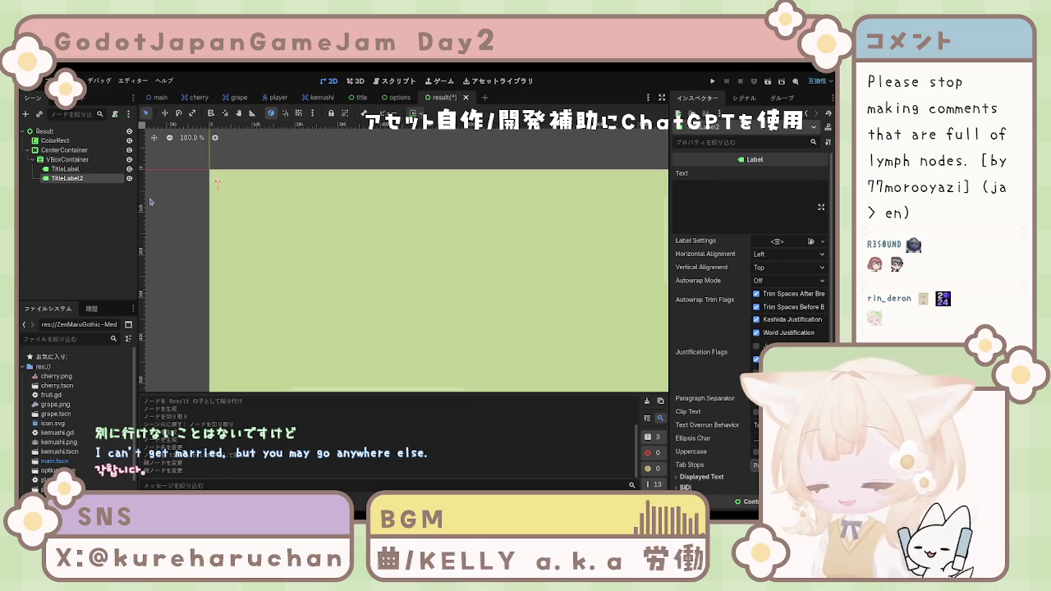
type("ScoreLabel")
left_click(85, 190)
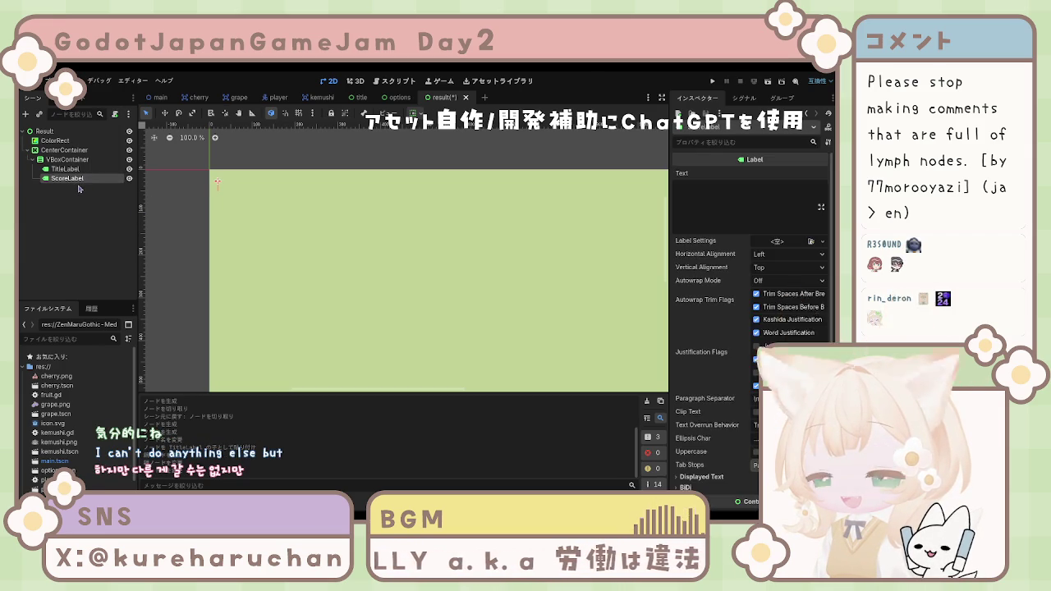
left_click(82, 199)
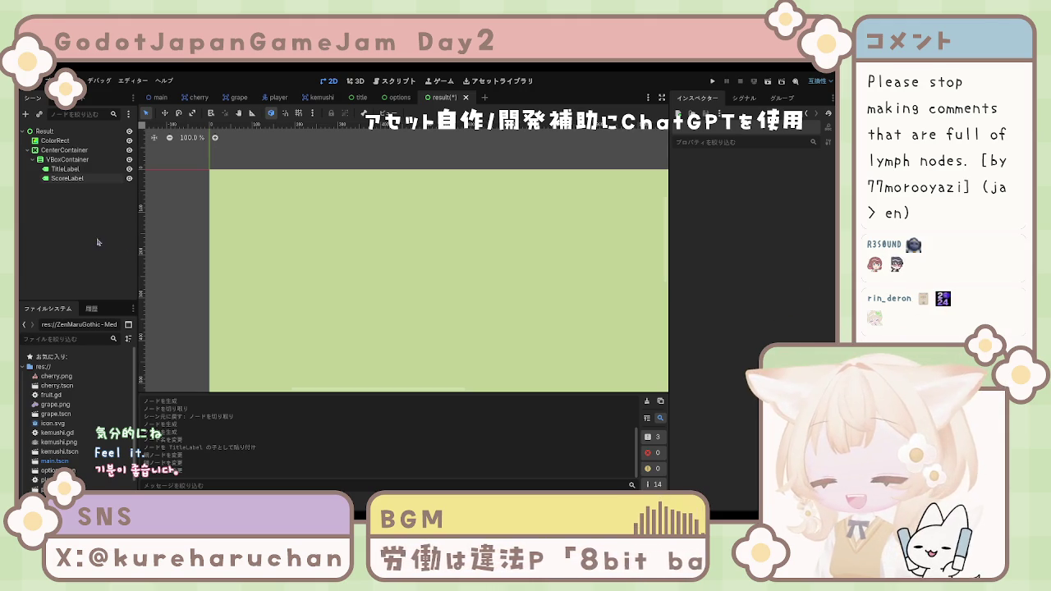
left_click(69, 179)
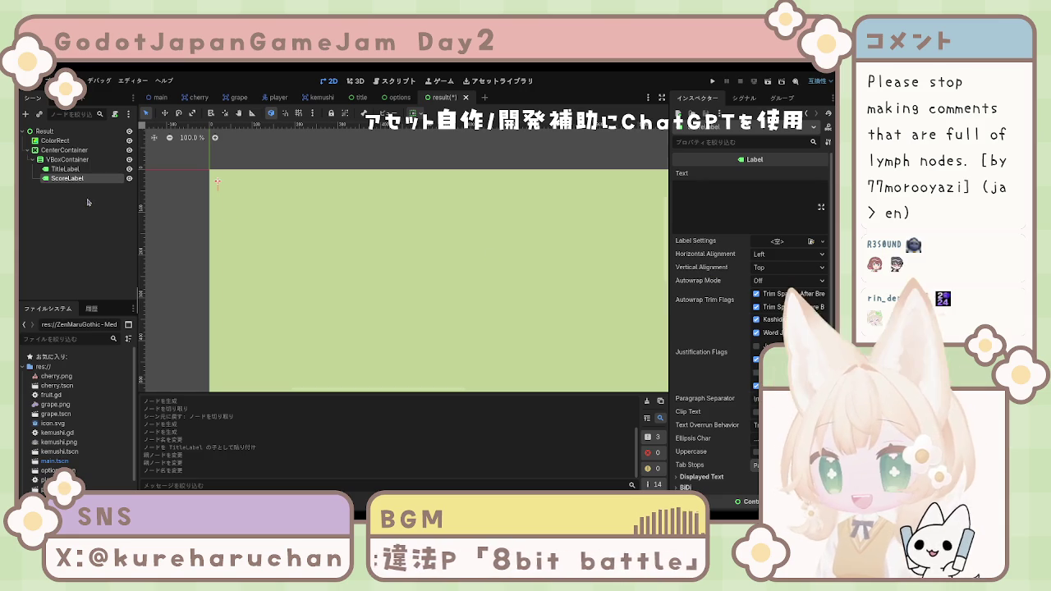
left_click(66, 169)
left_click(713, 203)
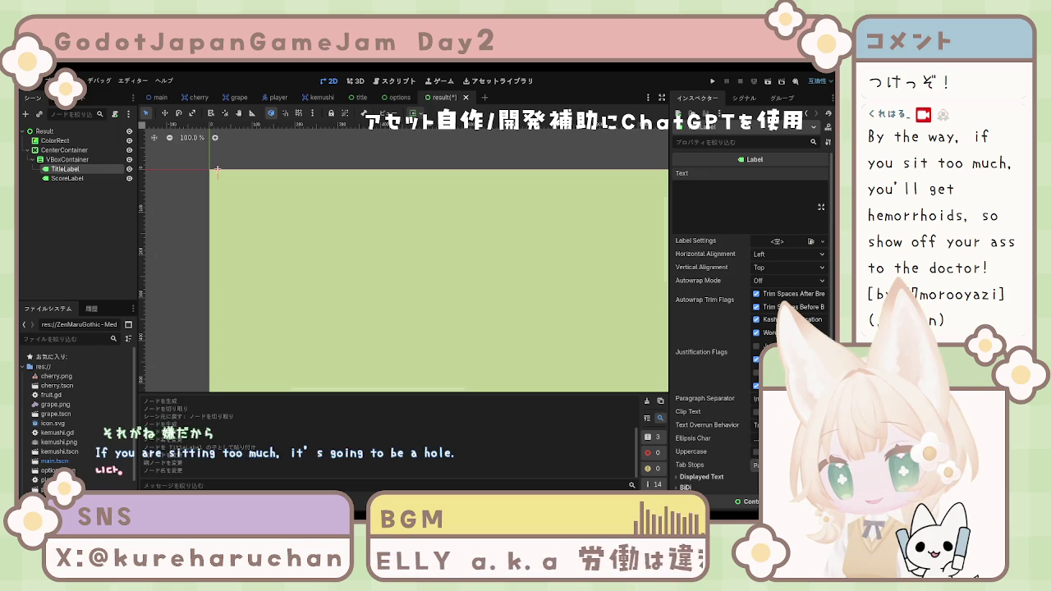
Set TitleLabel's Text property to 'GAME CLEAR !!'.
left_click(736, 200)
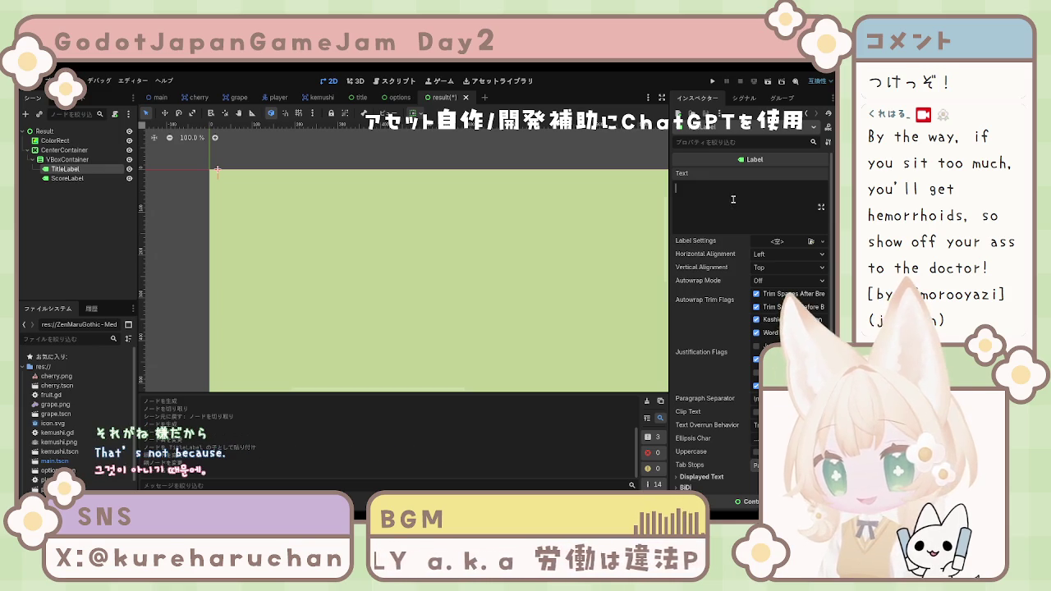
type("GAME")
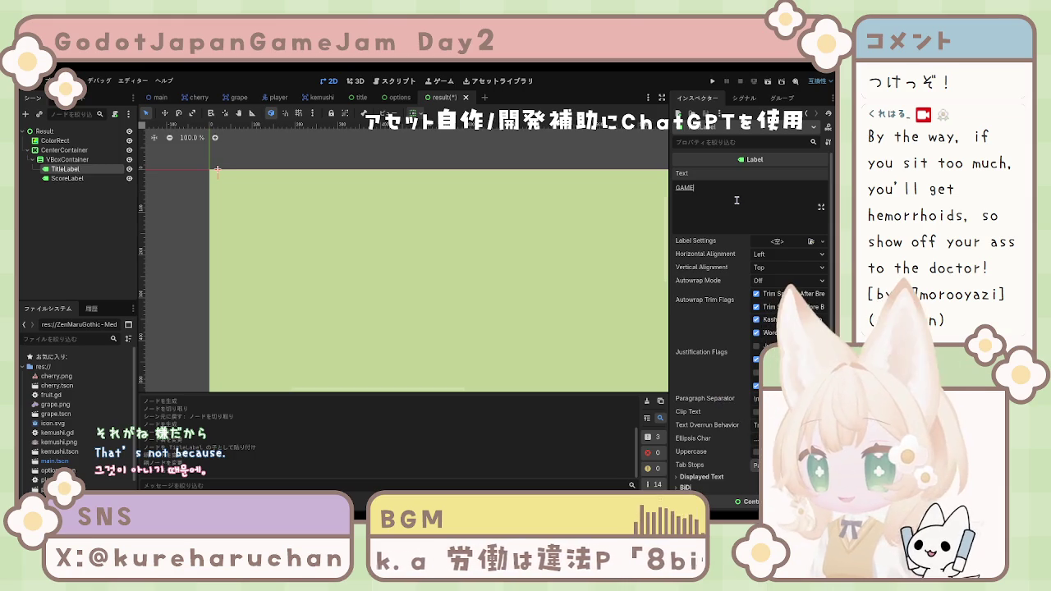
key("Return")
type("CLEAR ")
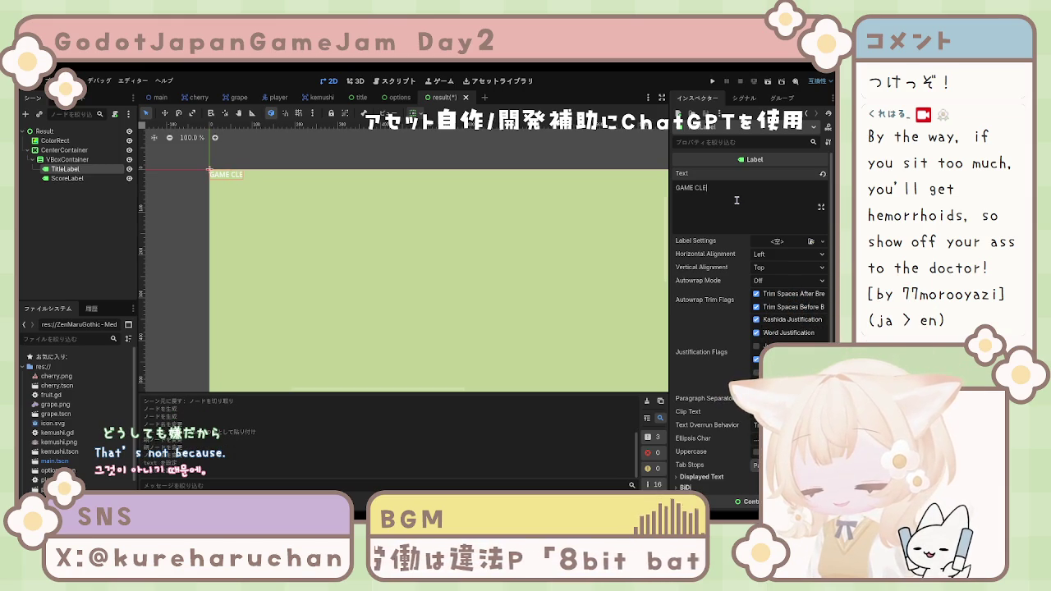
type("!!")
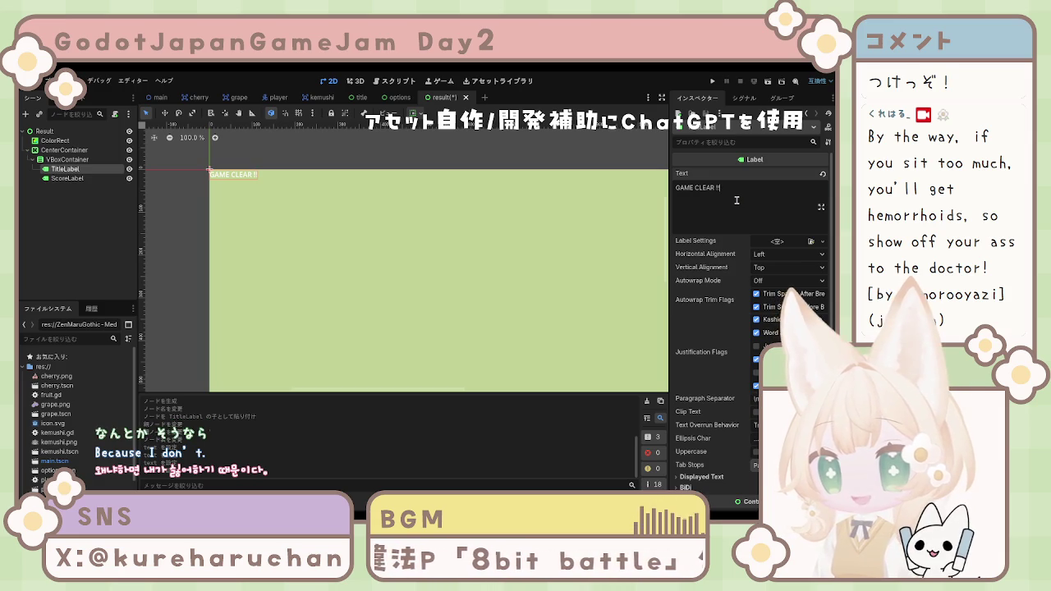
type("!")
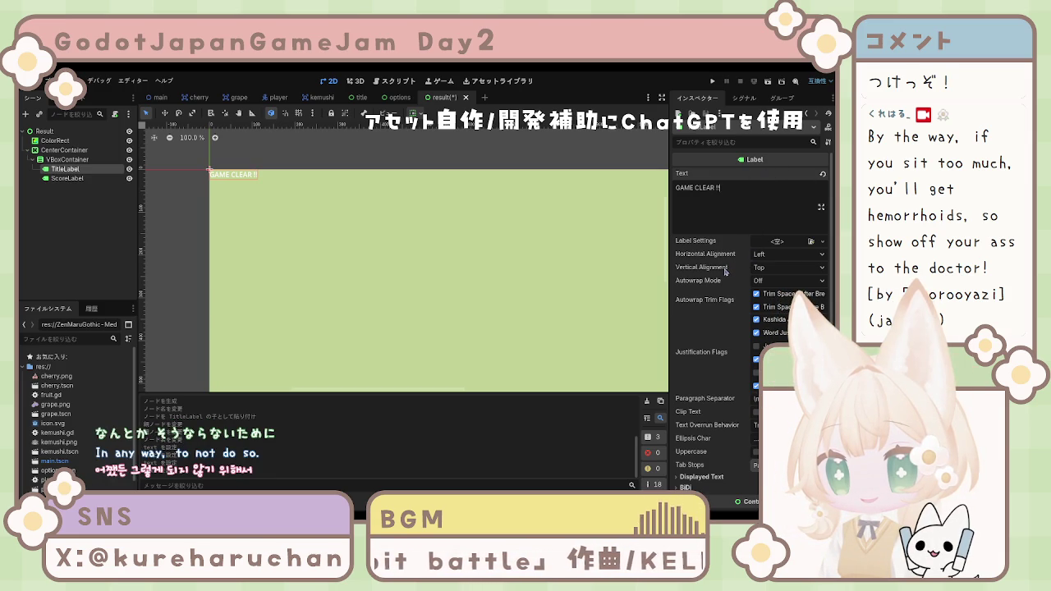
scroll(738, 369, "down", 2)
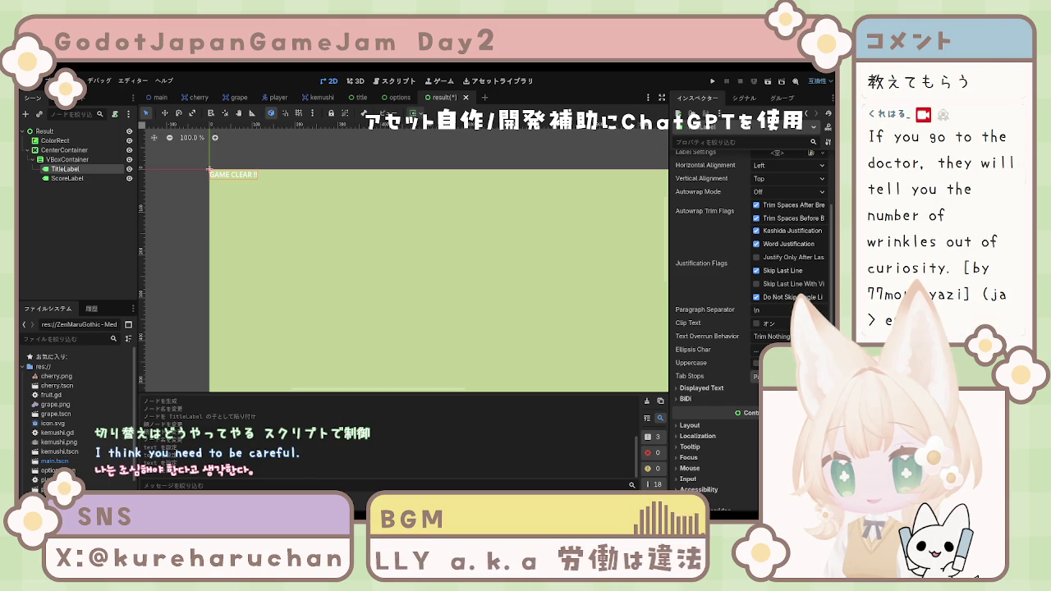
scroll(762, 207, "up", 3)
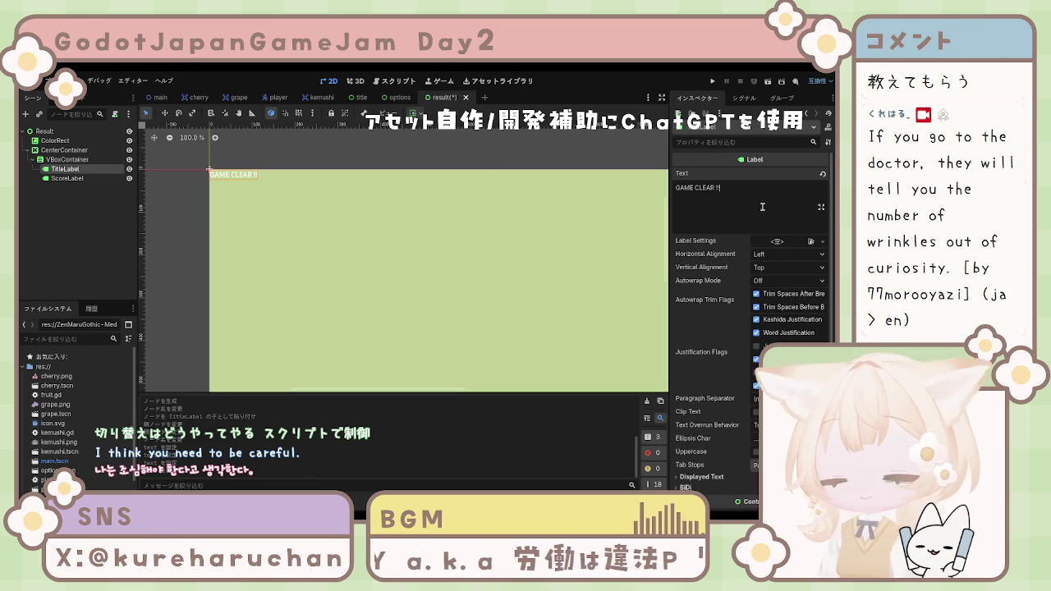
left_click(55, 141)
Enter ScoreLabel's text as 最終スコア over ○○点 on two lines.
left_click(65, 168)
left_click(82, 179)
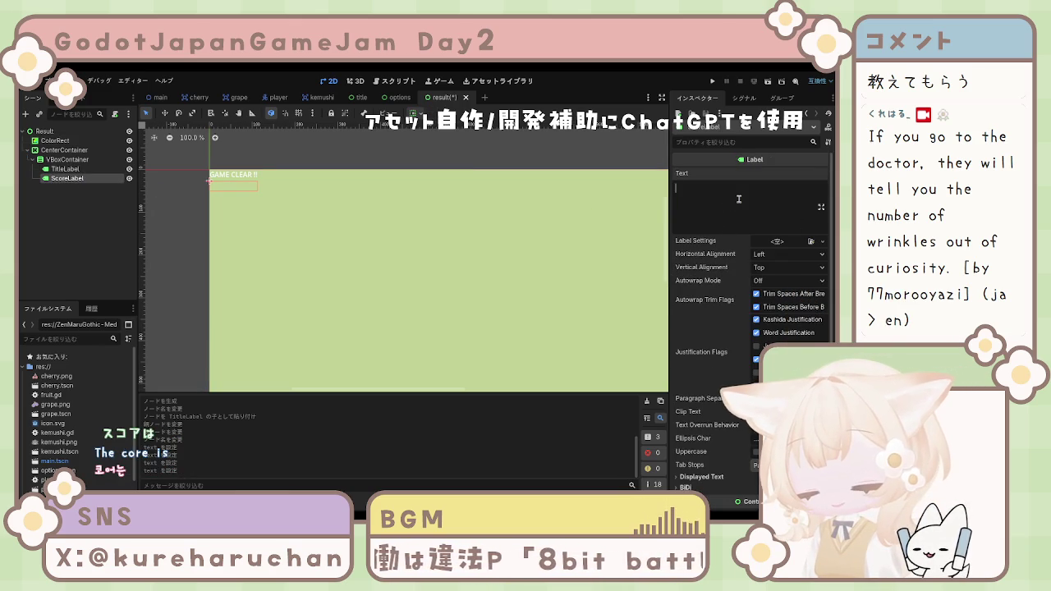
type("あ")
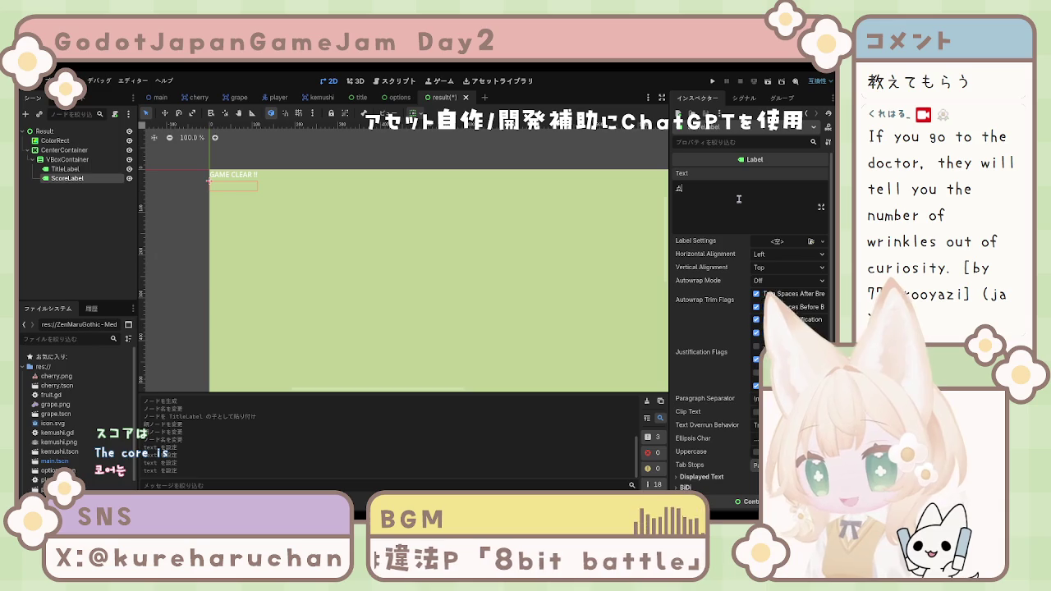
type("まるまる")
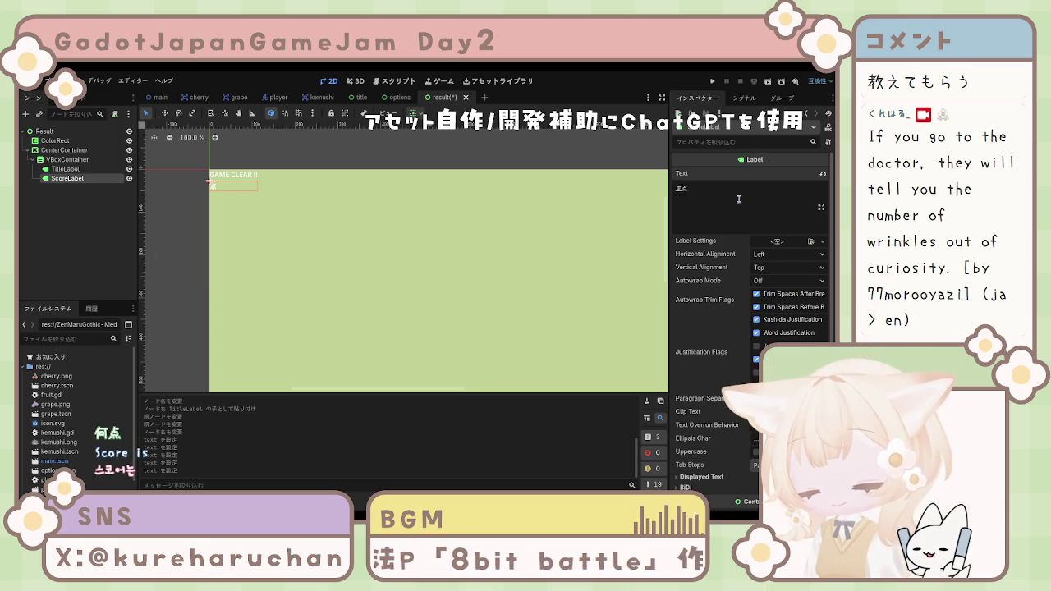
key("space")
key("Return")
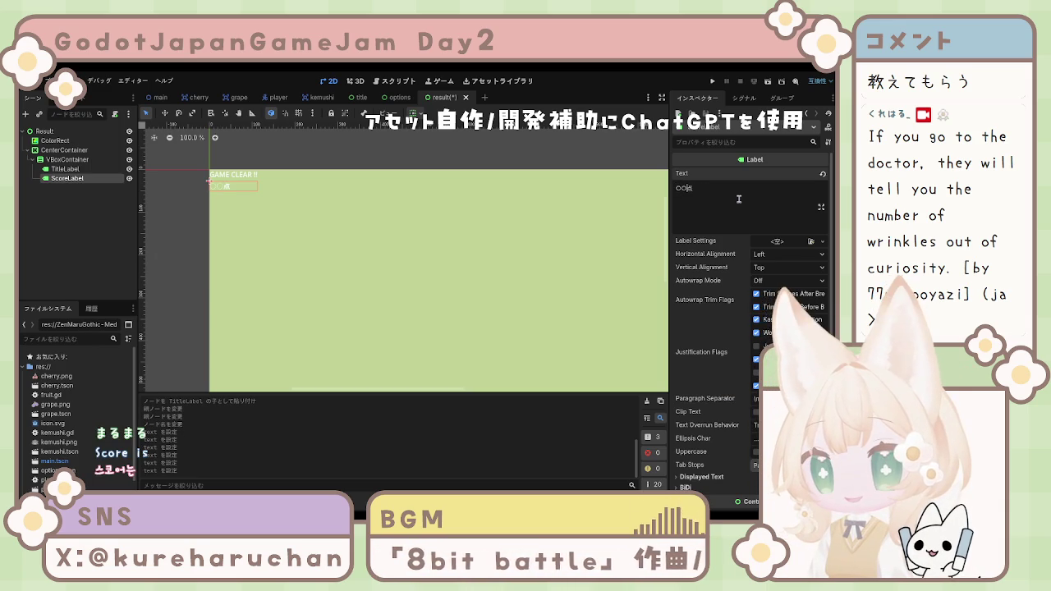
key("Return")
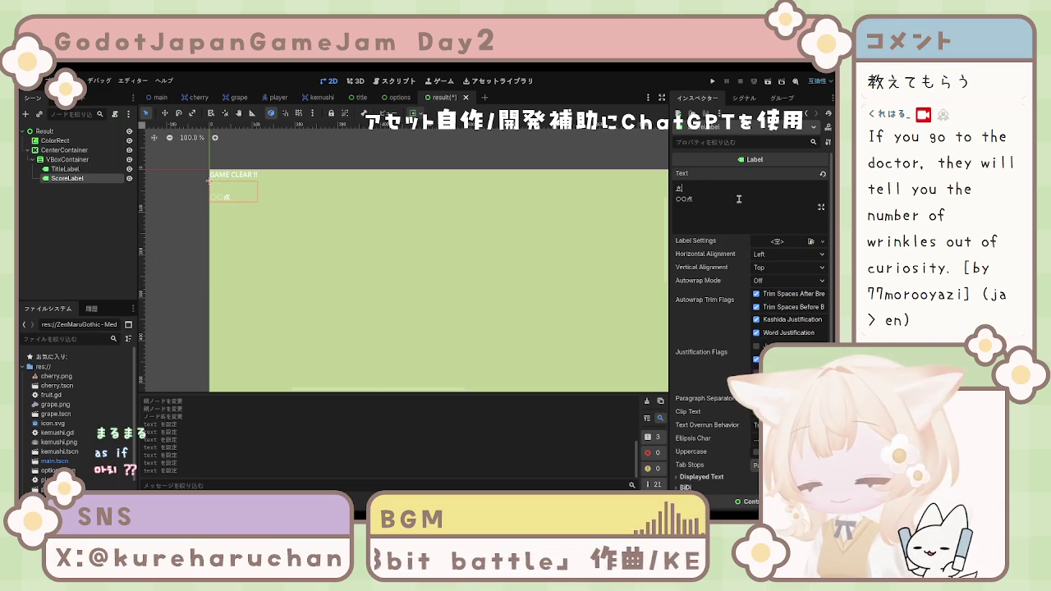
type("しゅうすこあ")
key("space")
key("Return")
Set ScoreLabel's horizontal and vertical alignment to Center.
left_click(787, 267)
left_click(777, 285)
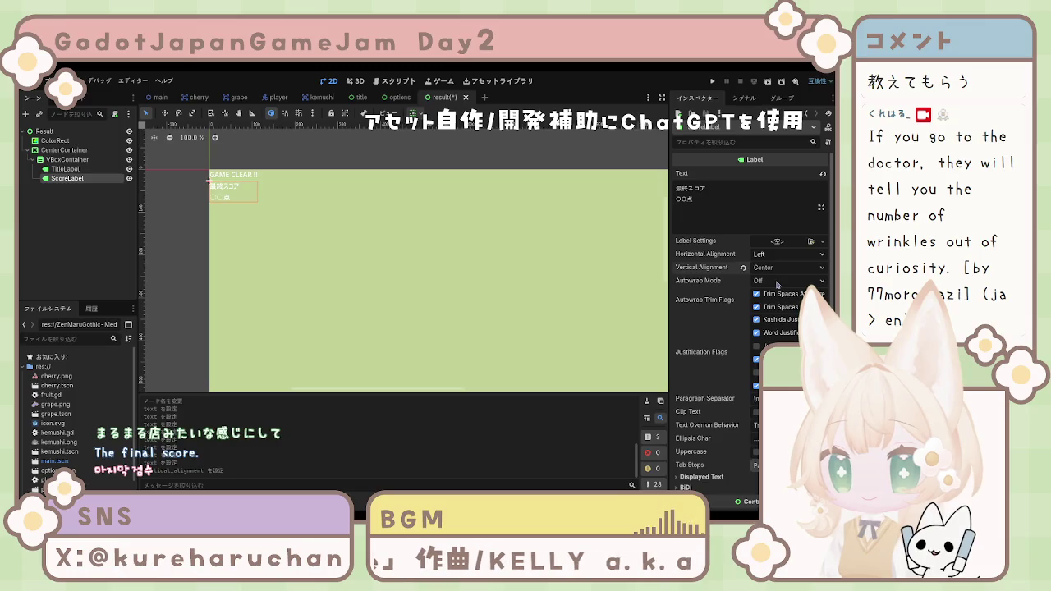
left_click(786, 254)
left_click(776, 281)
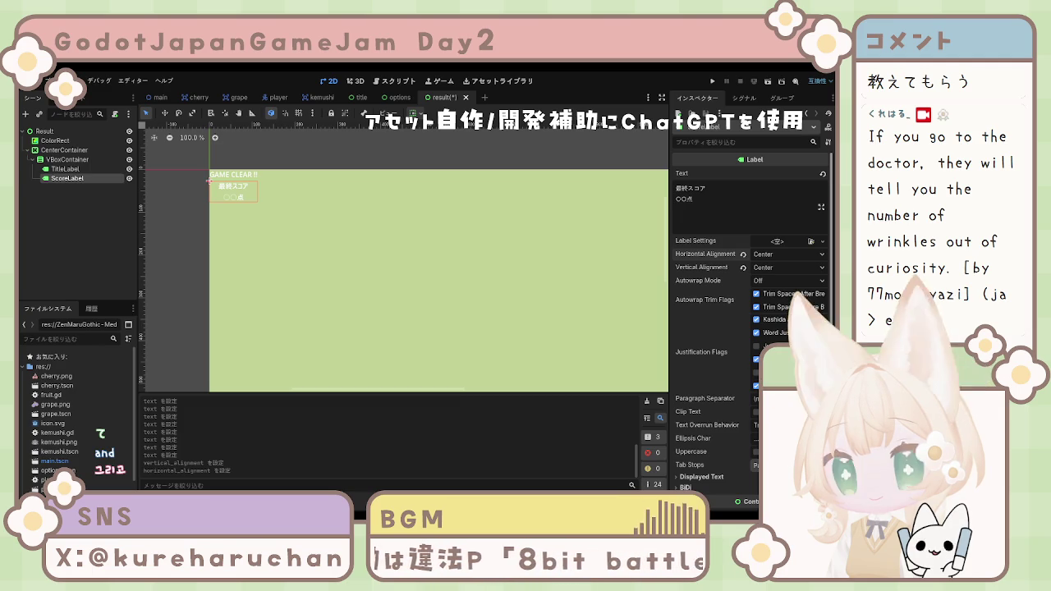
left_click(237, 197)
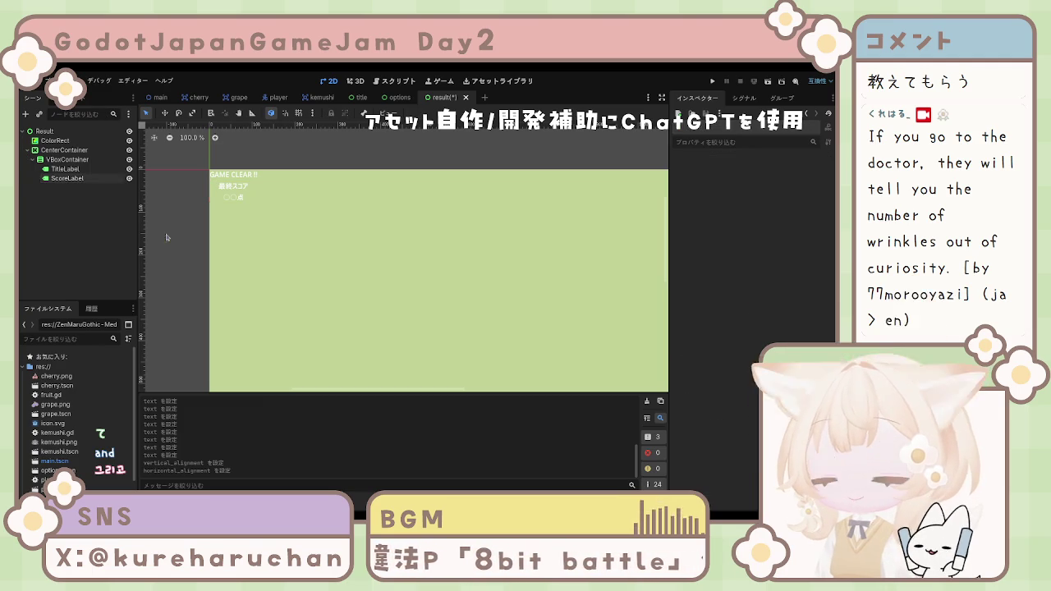
left_click(239, 199)
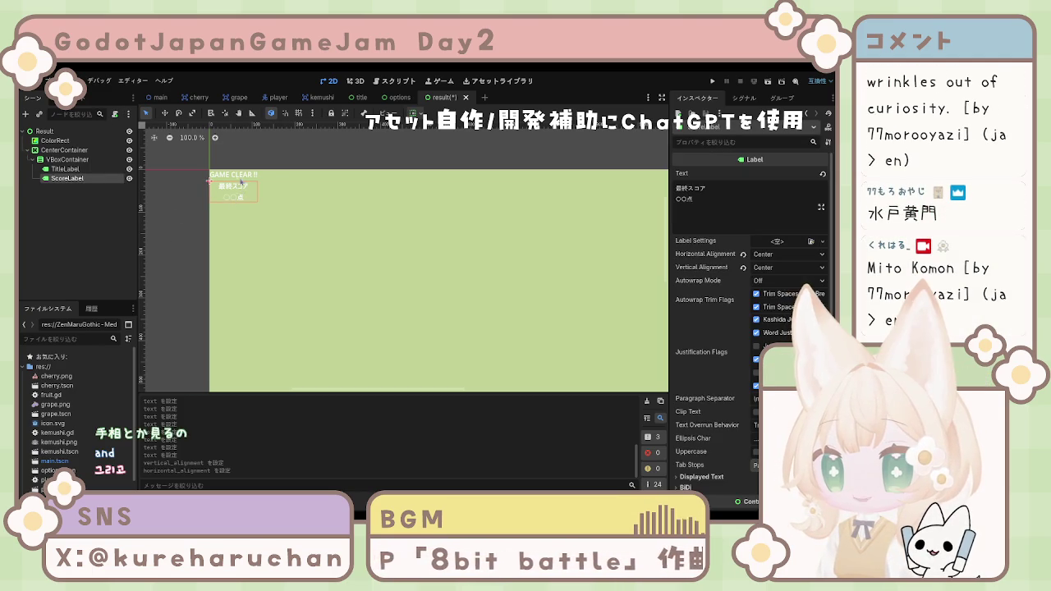
left_click_drag(266, 164, 183, 203)
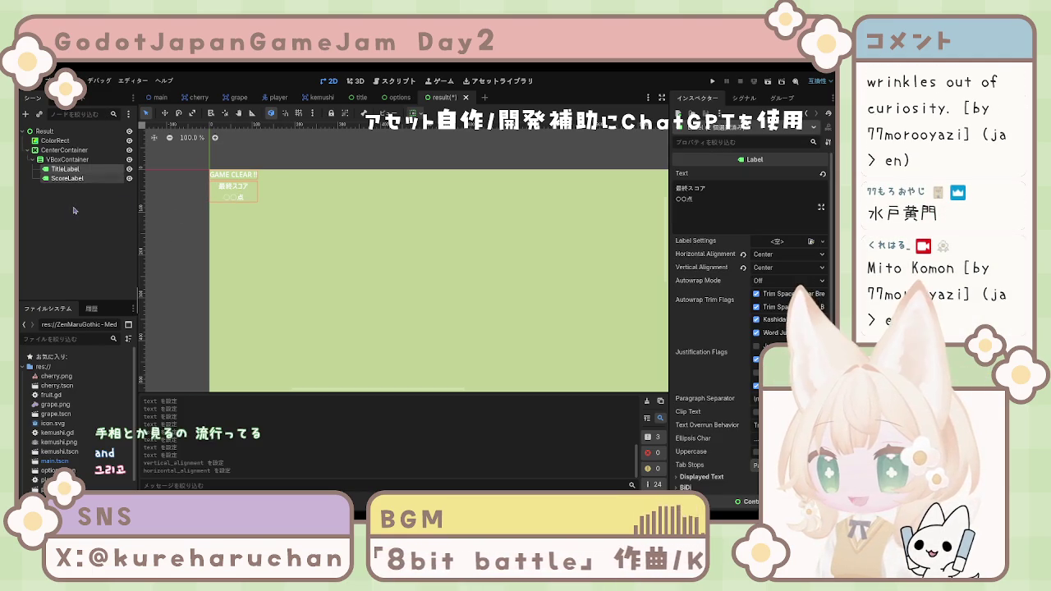
left_click(281, 260)
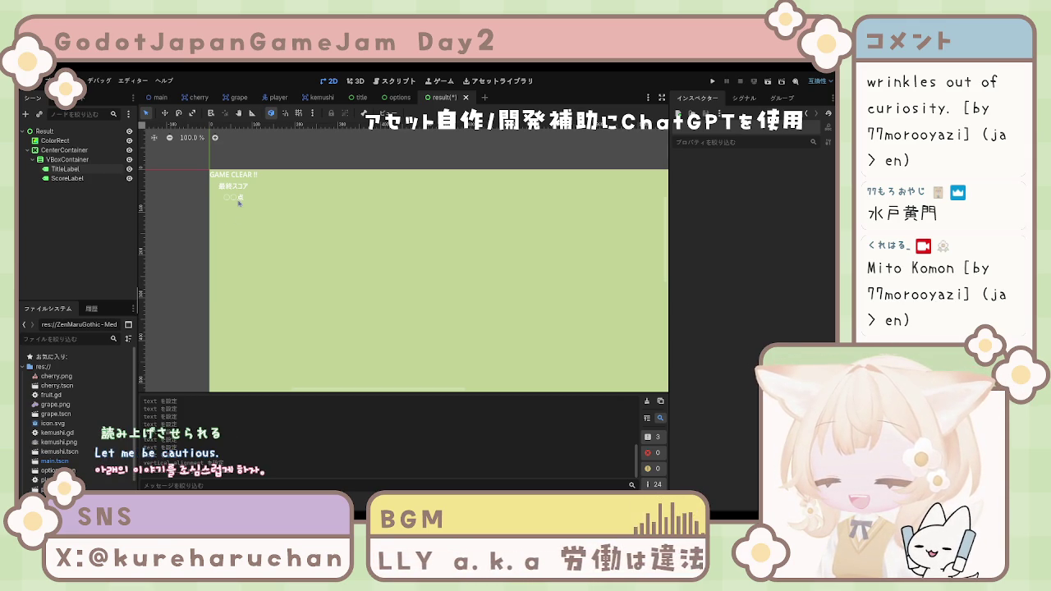
left_click(239, 199)
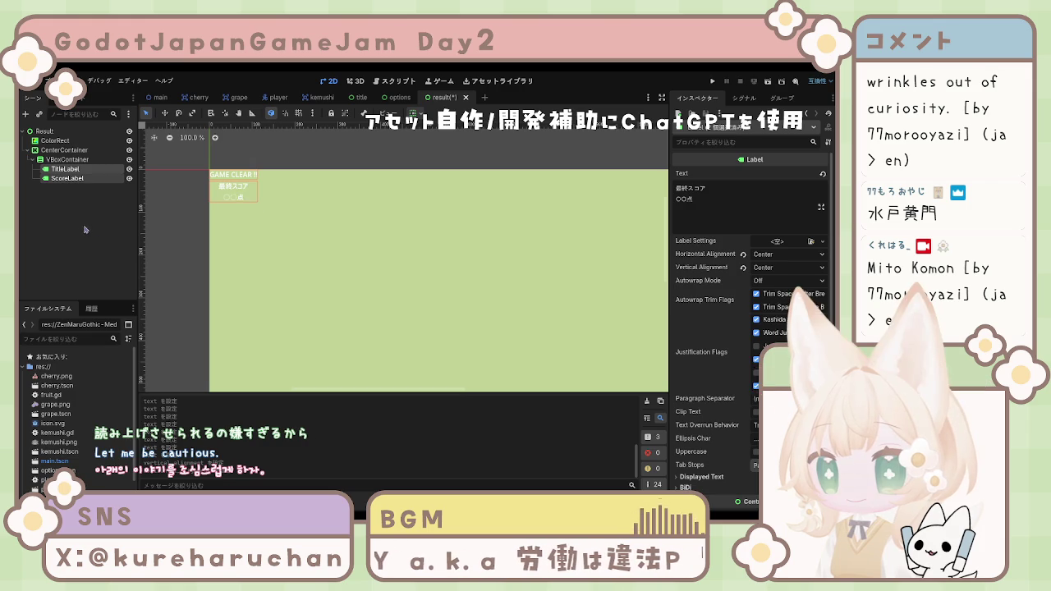
left_click(84, 230)
left_click(68, 178)
left_click(74, 193)
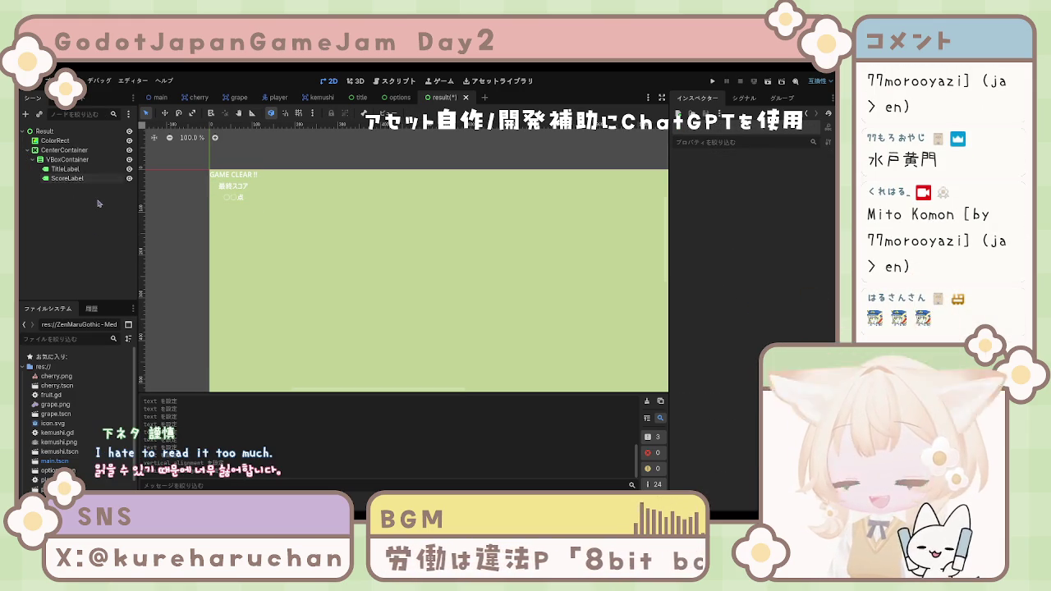
left_click(49, 179)
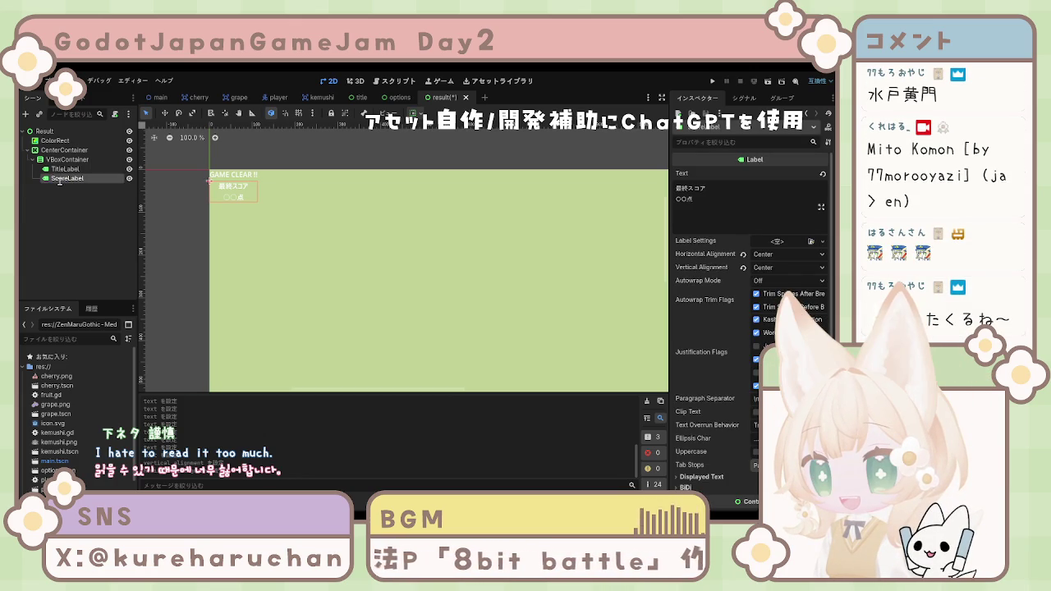
left_click(64, 170)
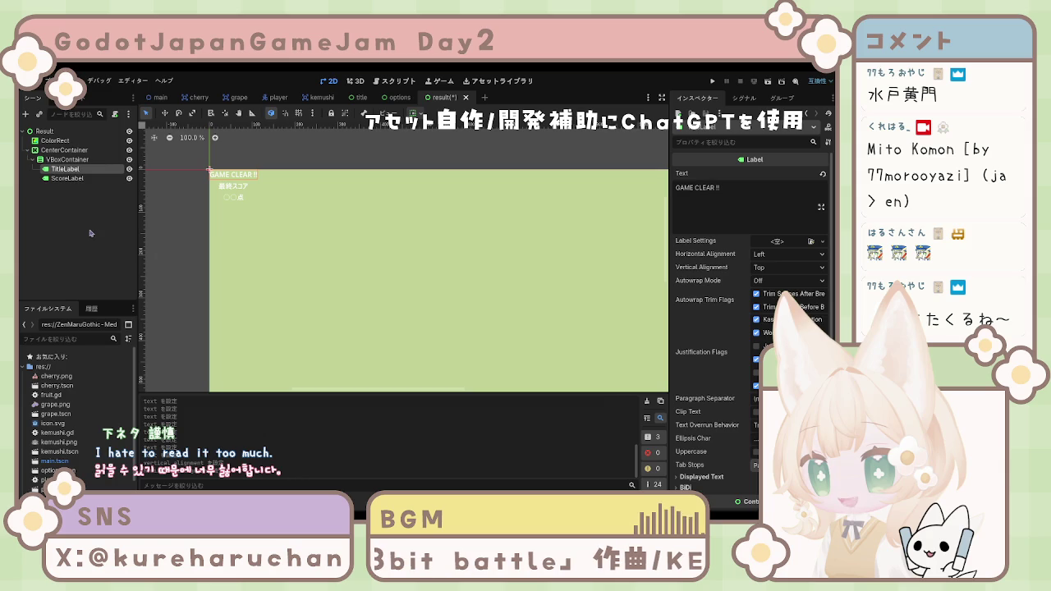
key("ctrl+v")
Move the label copy below ScoreLabel, rename it MessageLabel, and delete its GAME CLEAR !! text.
left_click_drag(67, 179, 65, 193)
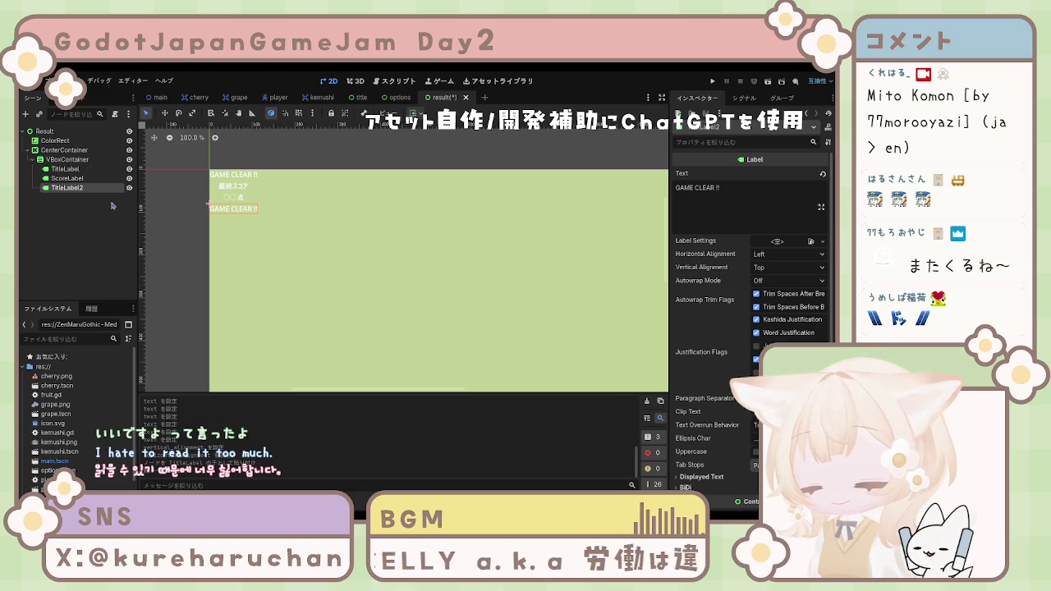
key("Return")
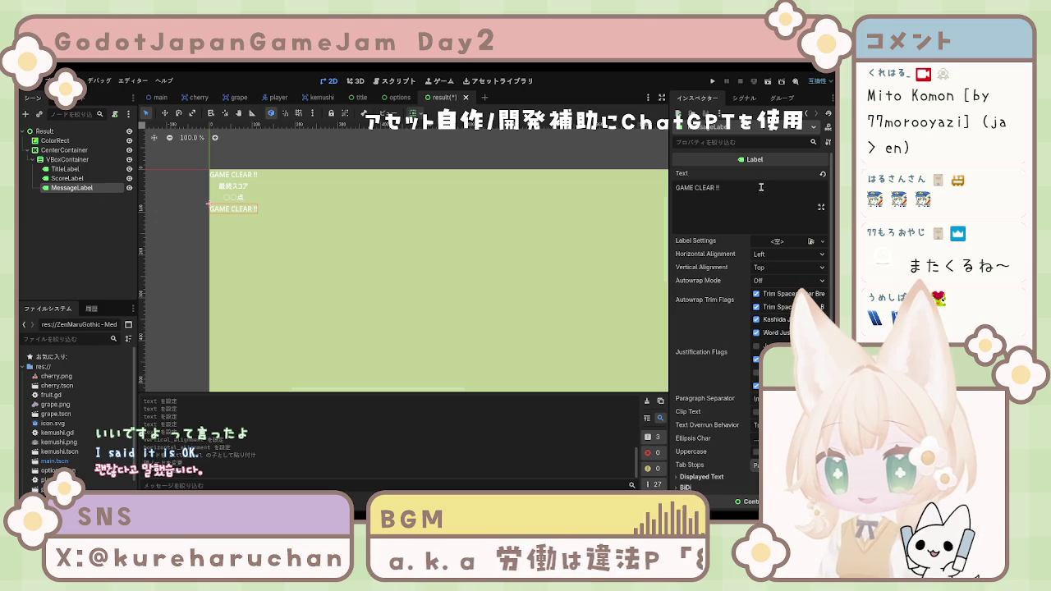
left_click(760, 187)
key("BackSpace")
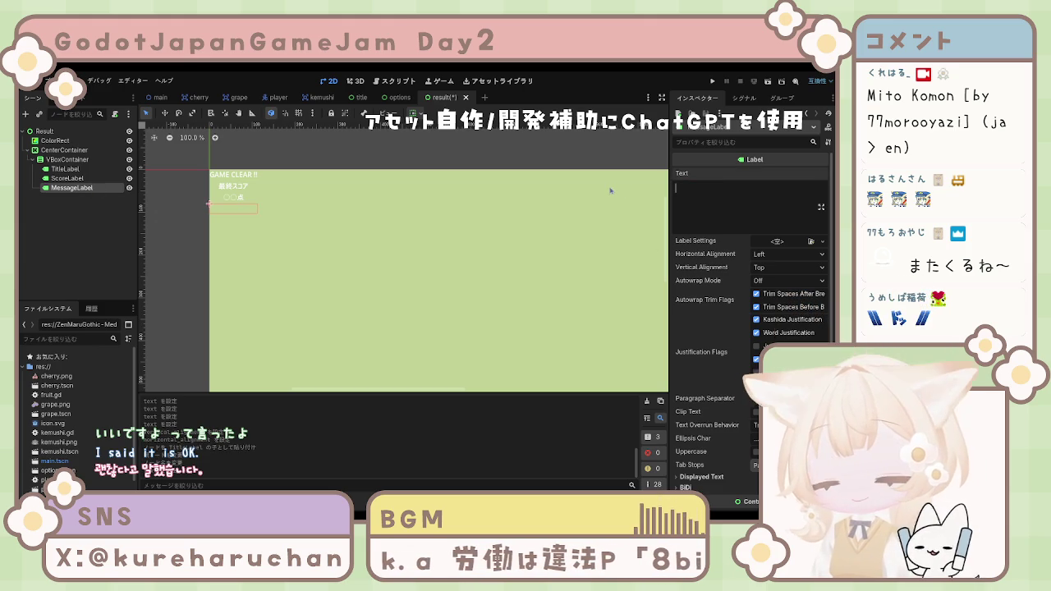
Type 全てのフルーツを食べられるようになった！ as MessageLabel's text.
type("sub")
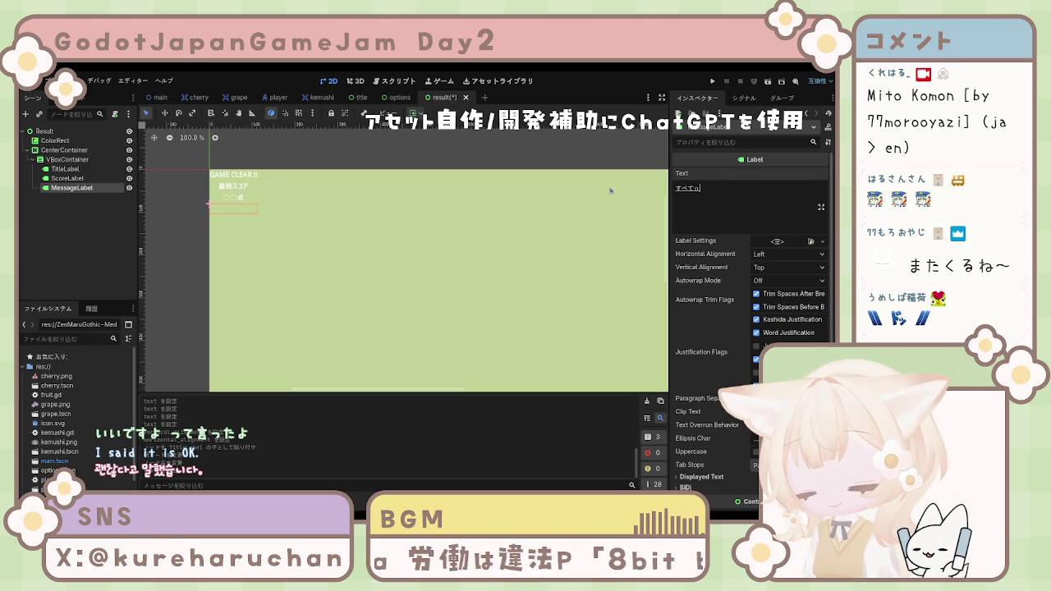
type("o")
key("space")
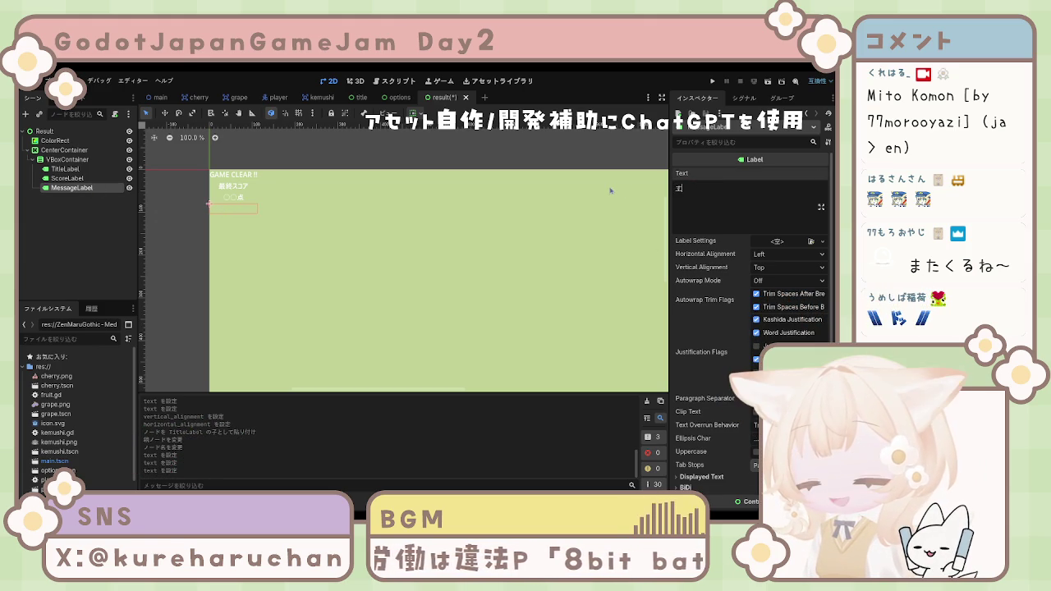
type("no")
key("Return")
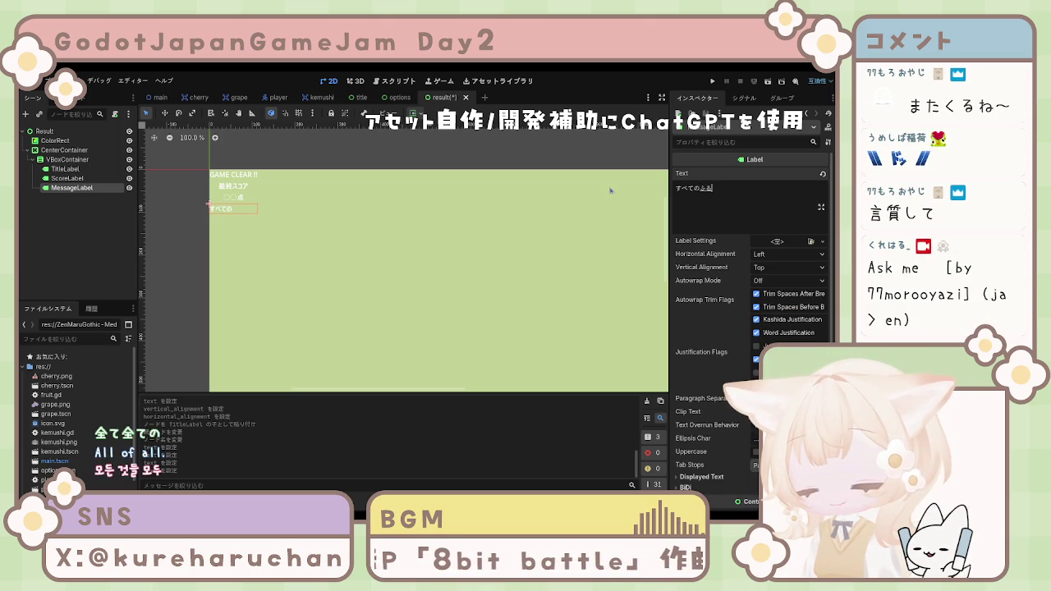
key("BackSpace")
key("BackSpace")
key("BackSpace")
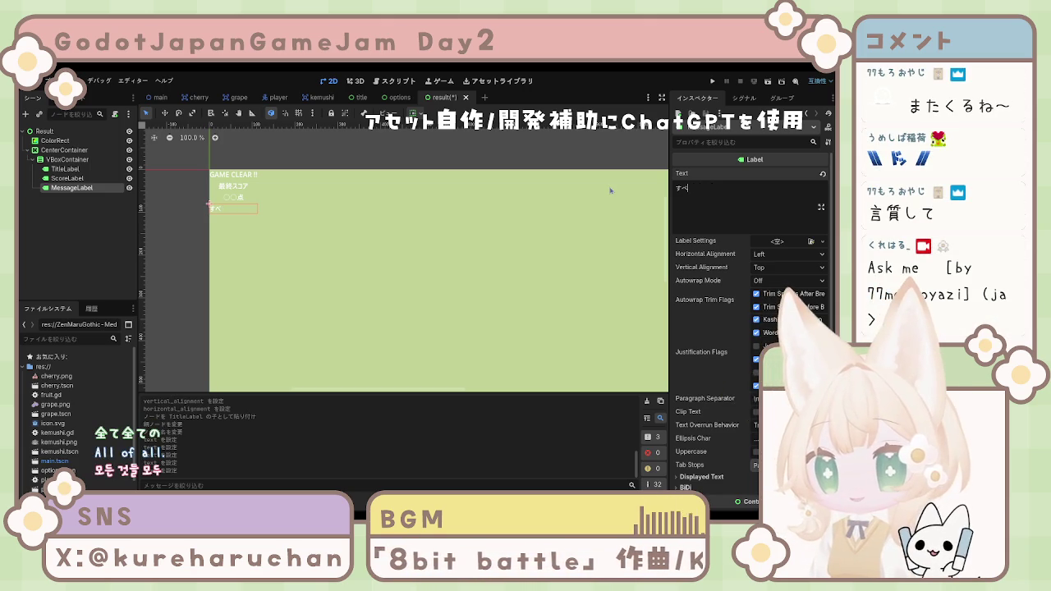
key("BackSpace")
key("BackSpace")
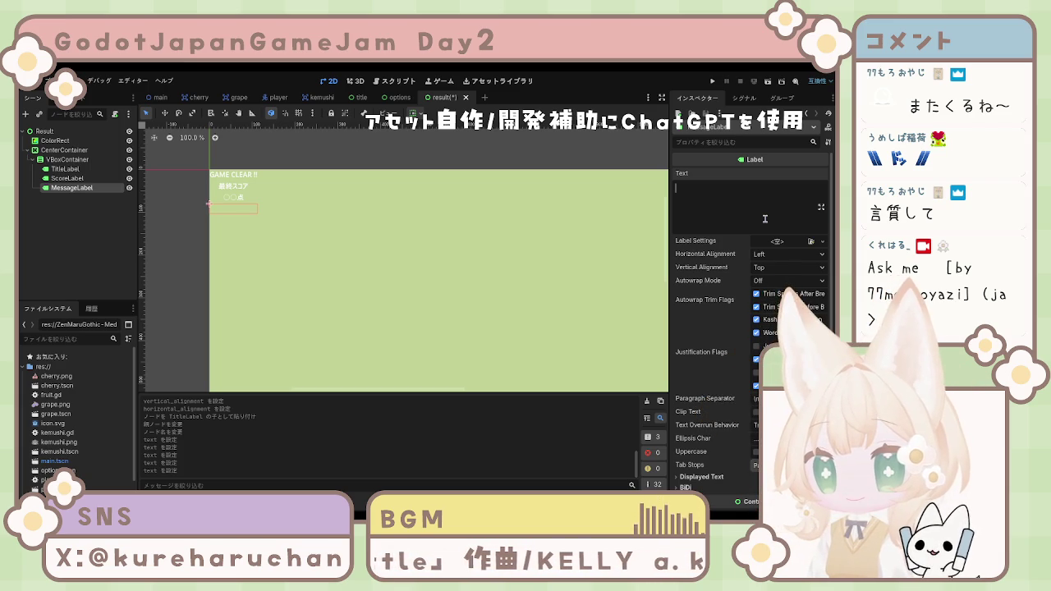
type("よ")
type("てのふるーつ")
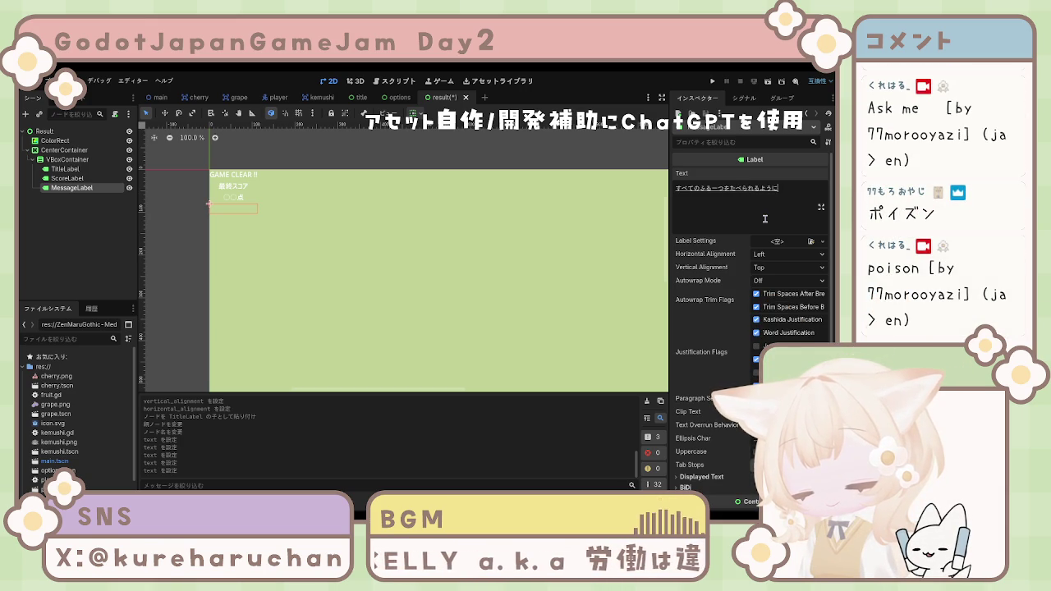
type("た！")
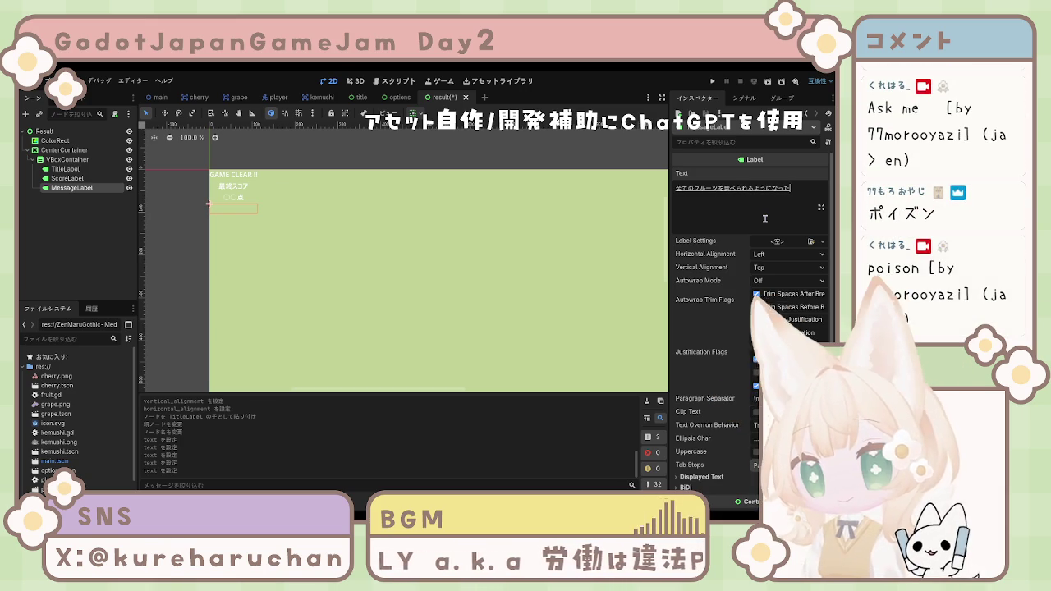
key("Return")
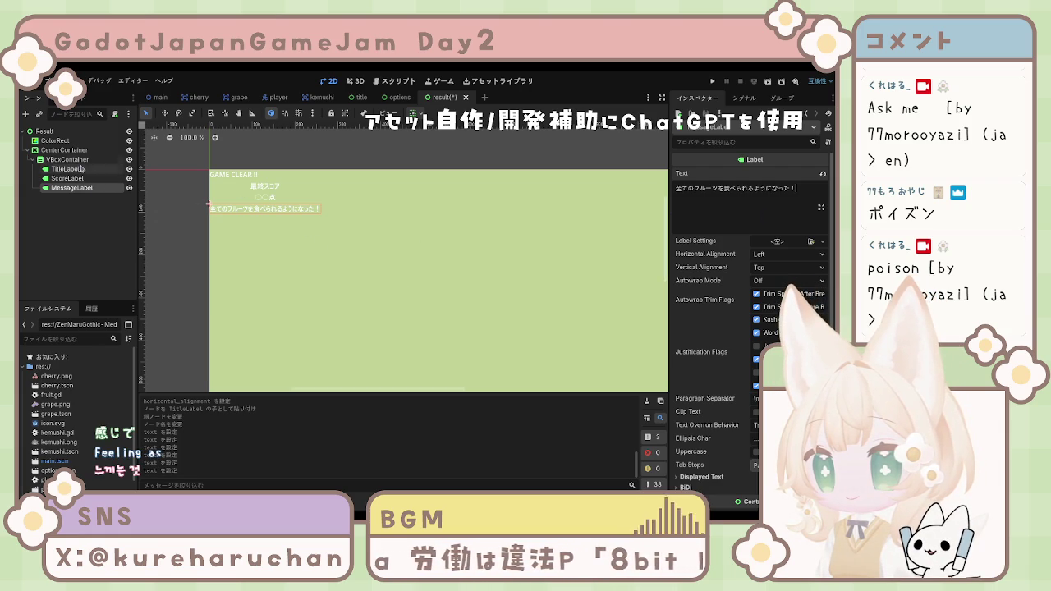
Set TitleLabel's horizontal and vertical alignment to Center.
left_click(75, 161)
left_click(75, 169)
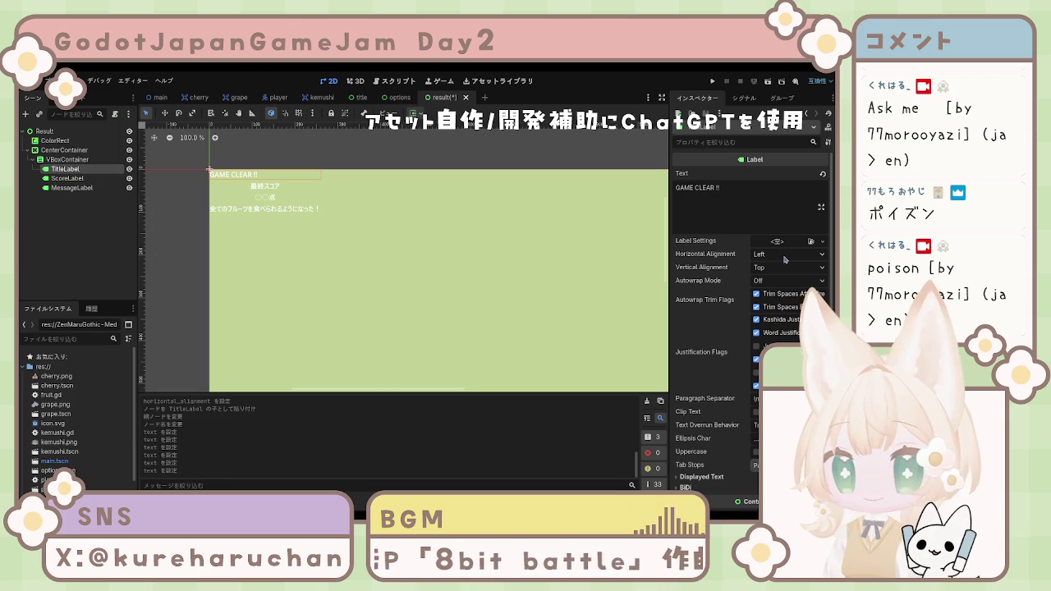
left_click(781, 284)
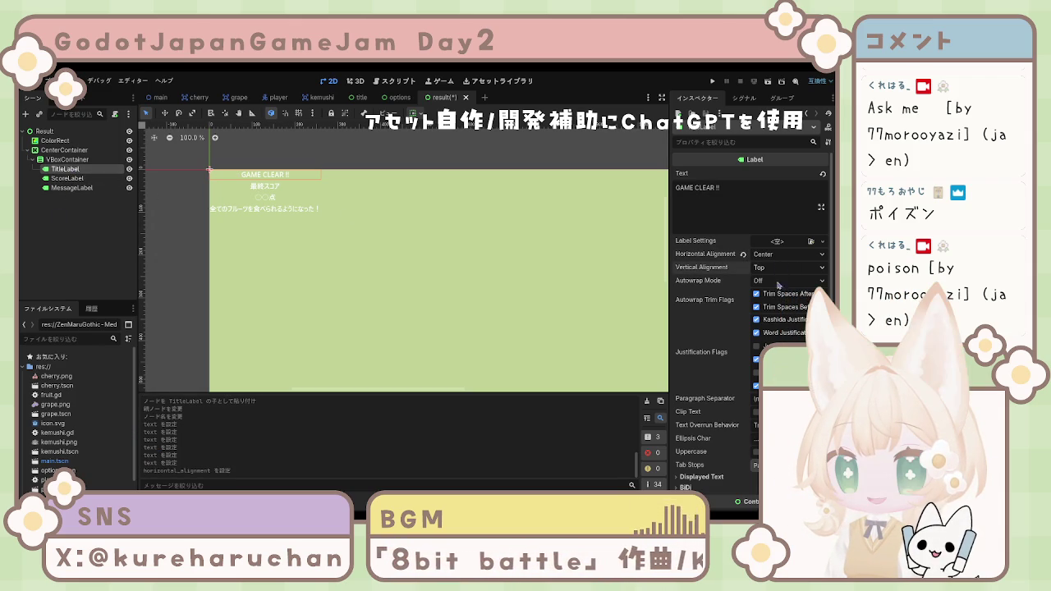
left_click(777, 296)
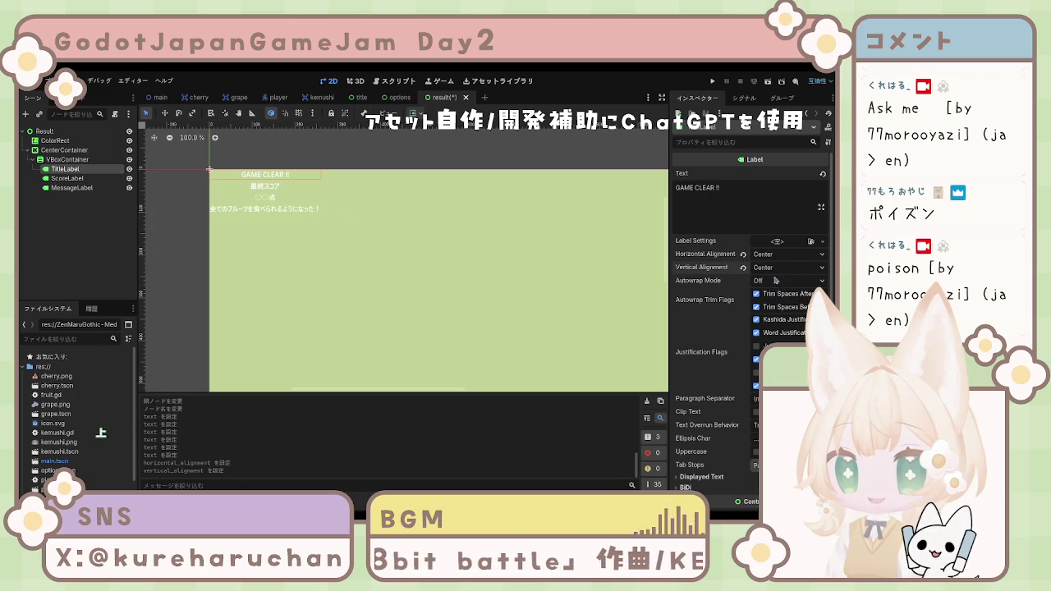
left_click(80, 246)
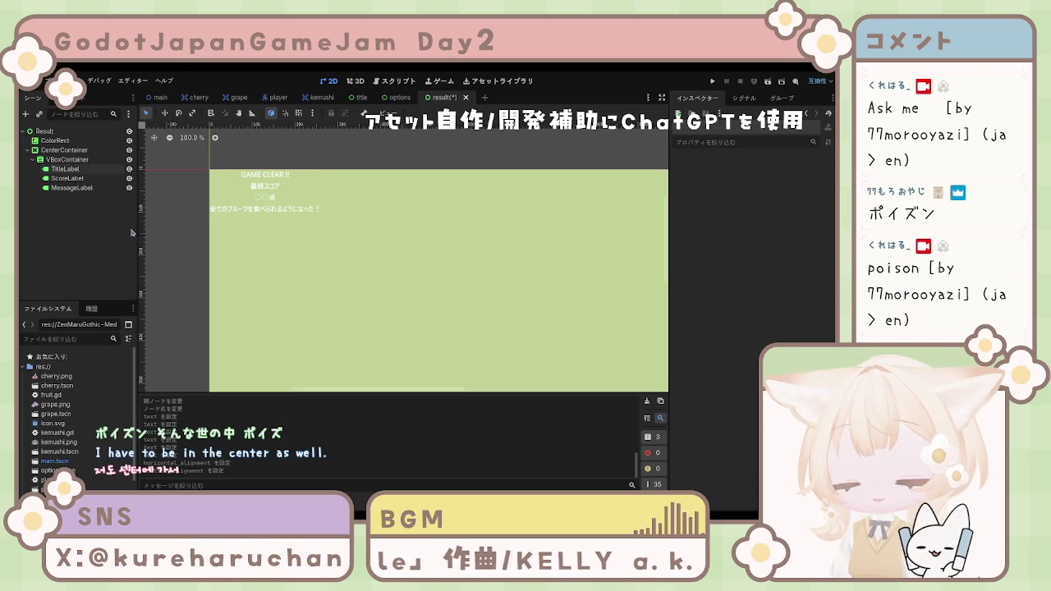
left_click(61, 188)
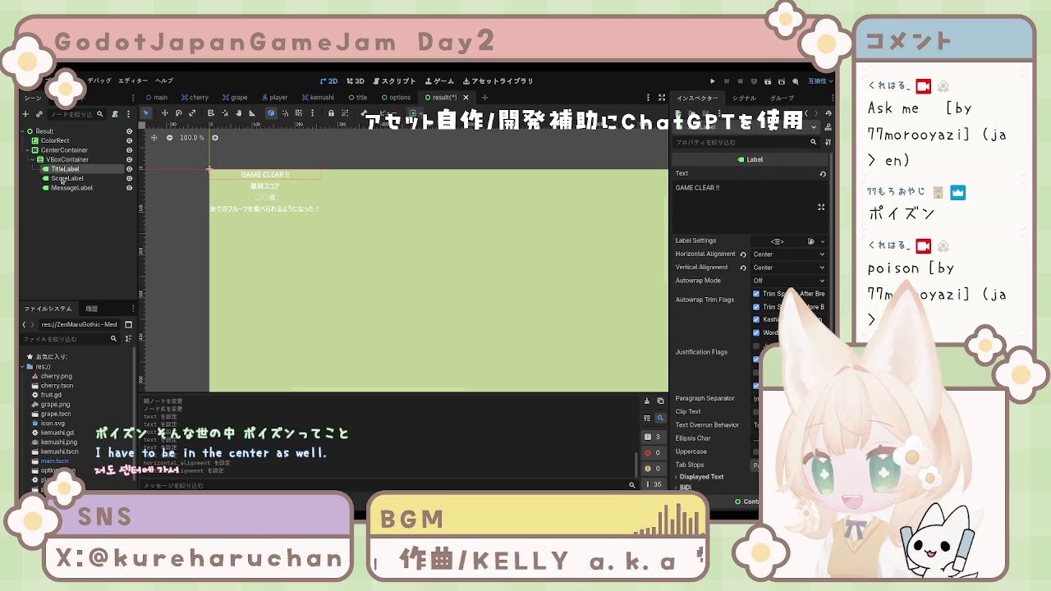
left_click(224, 248)
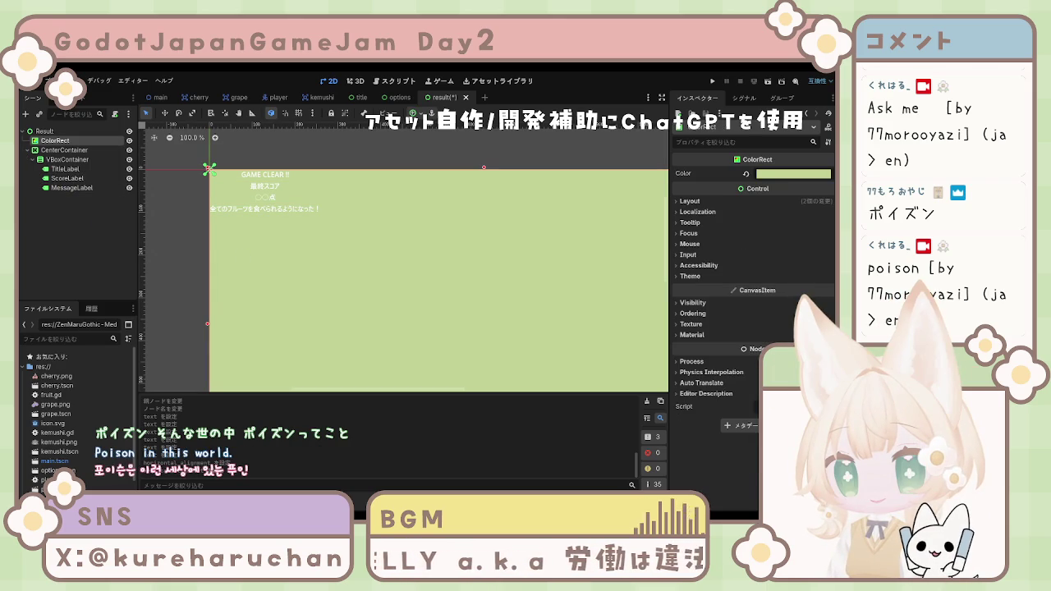
left_click(304, 211)
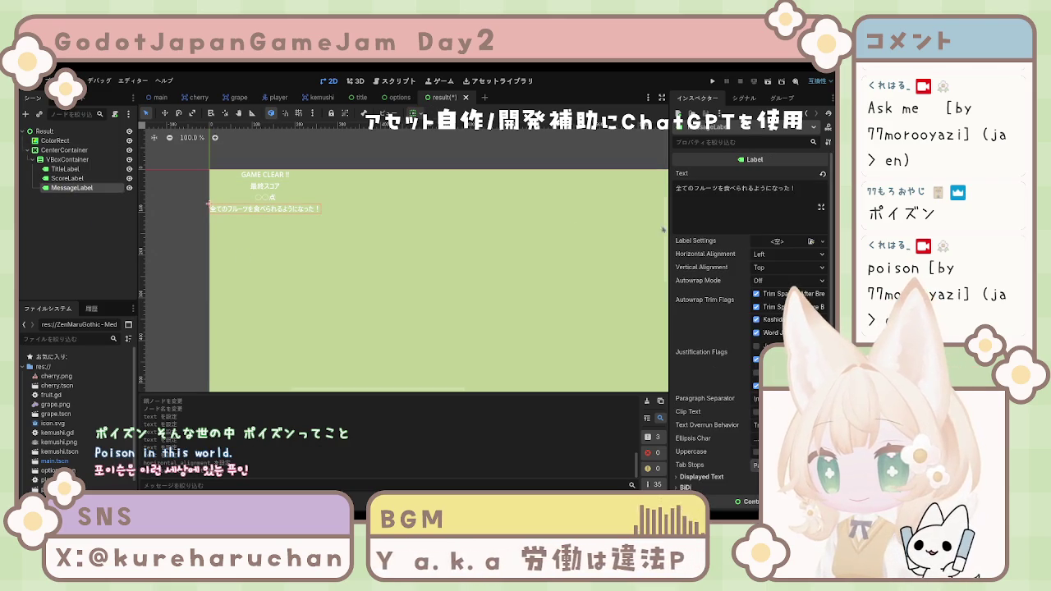
Replace MessageLabel's text with ベータ版はここまでです over あそんでくれてありがとう！.
left_click_drag(812, 190, 656, 197)
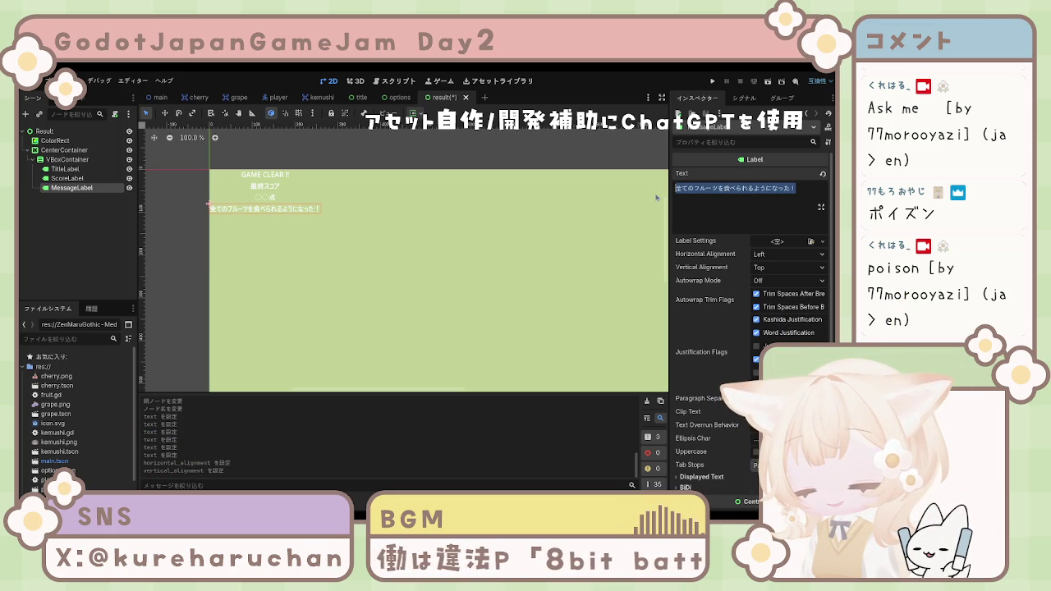
key("BackSpace")
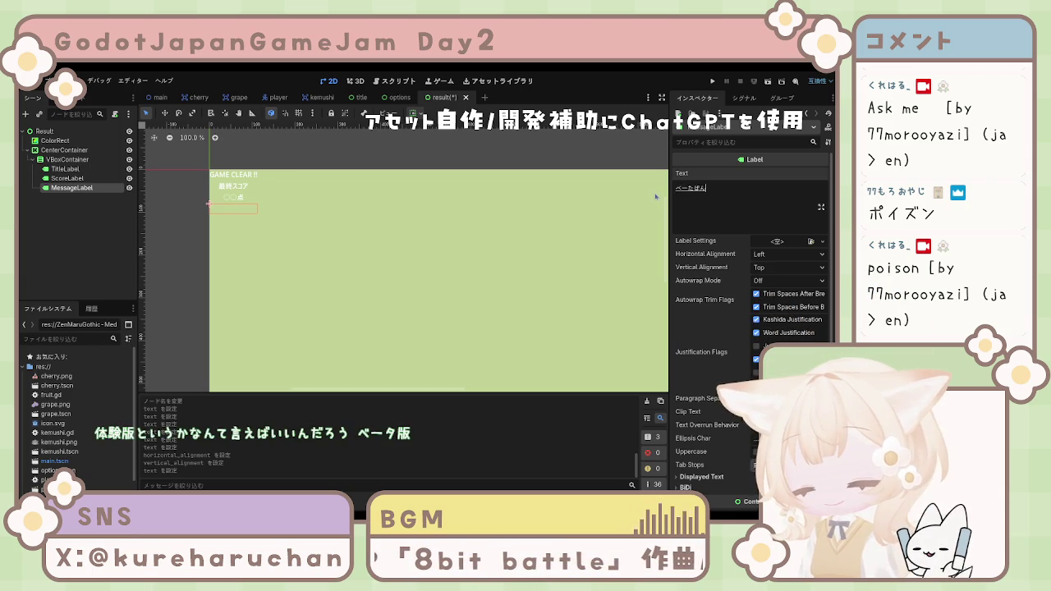
key("space")
type("ベータ版はここまで")
key("Return")
type("です")
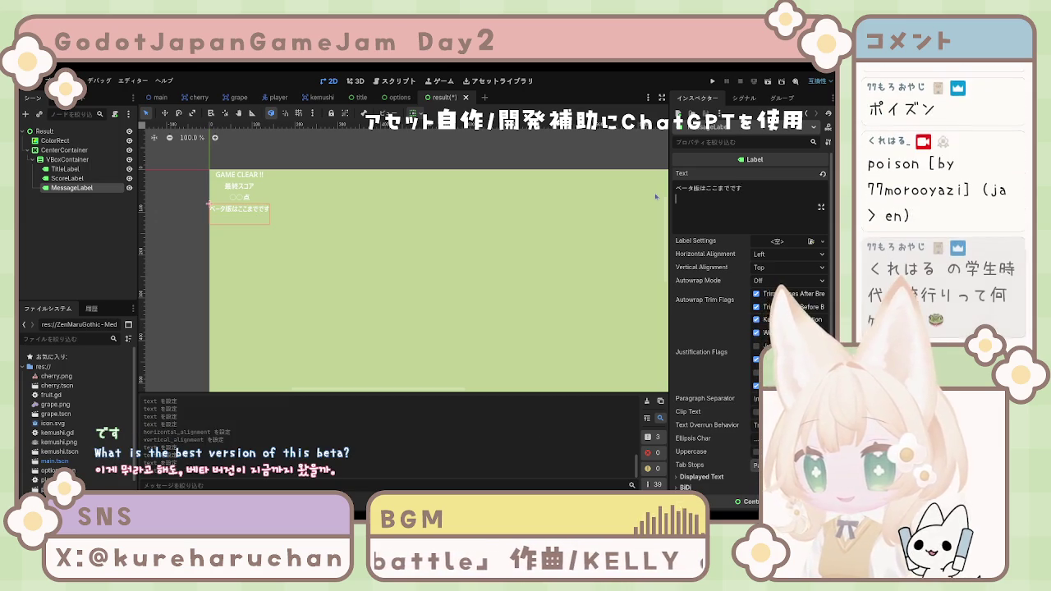
key("Return")
type("あそんでくれてありがとう")
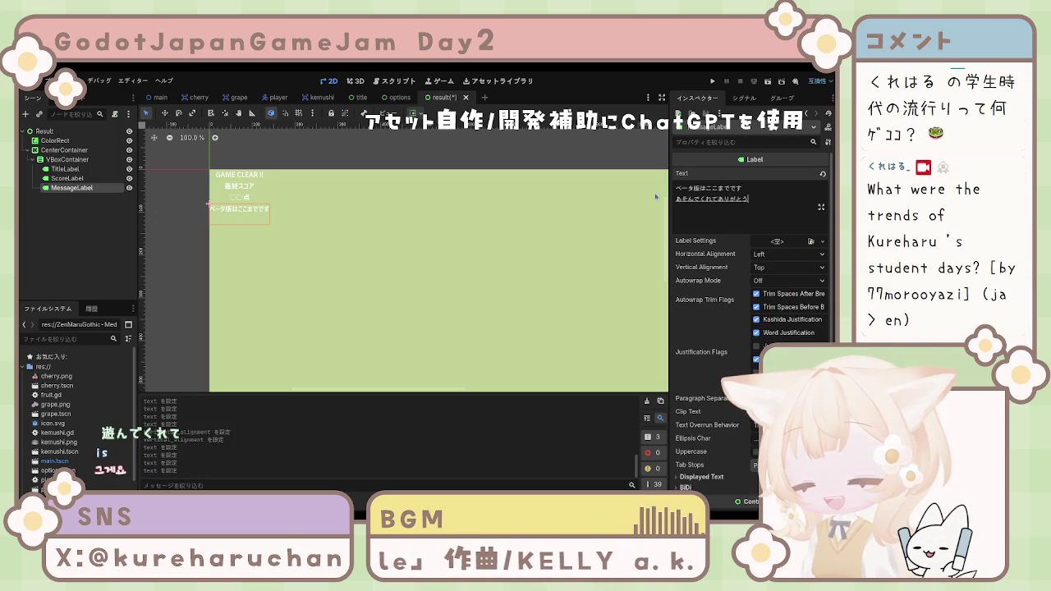
key("Return")
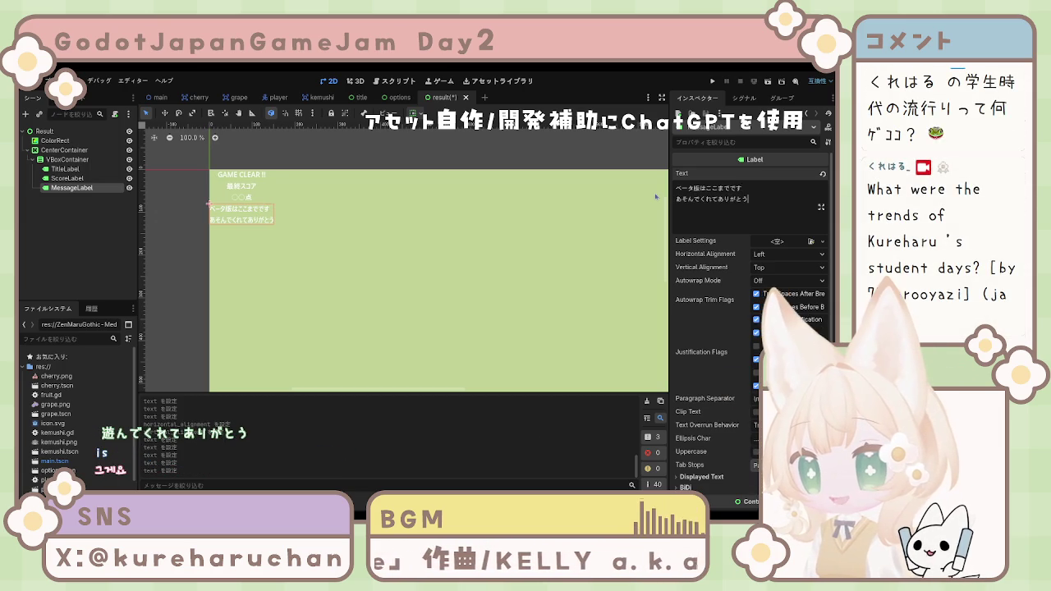
type("！")
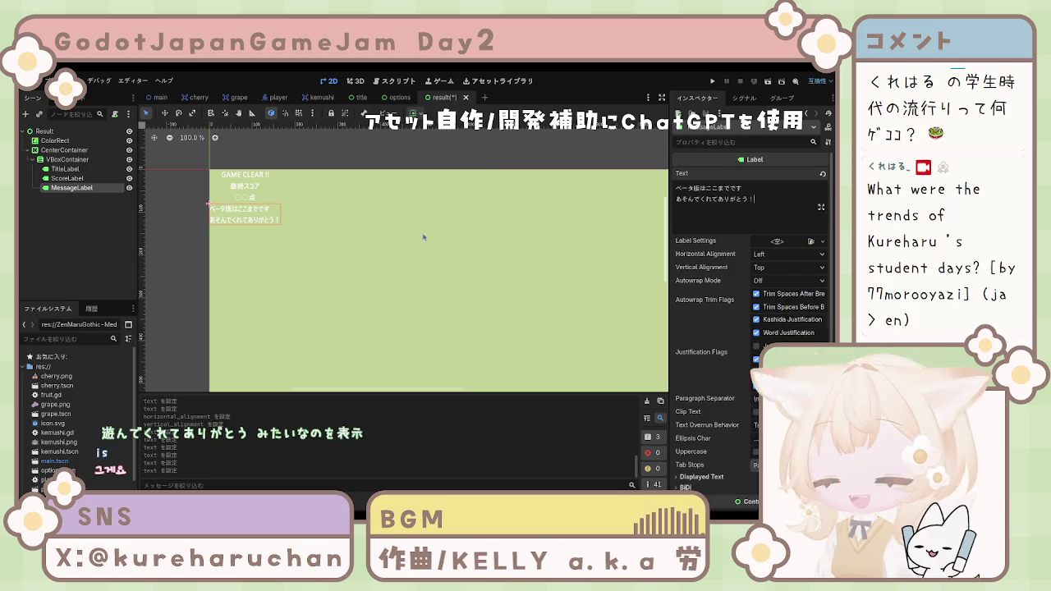
left_click(421, 234)
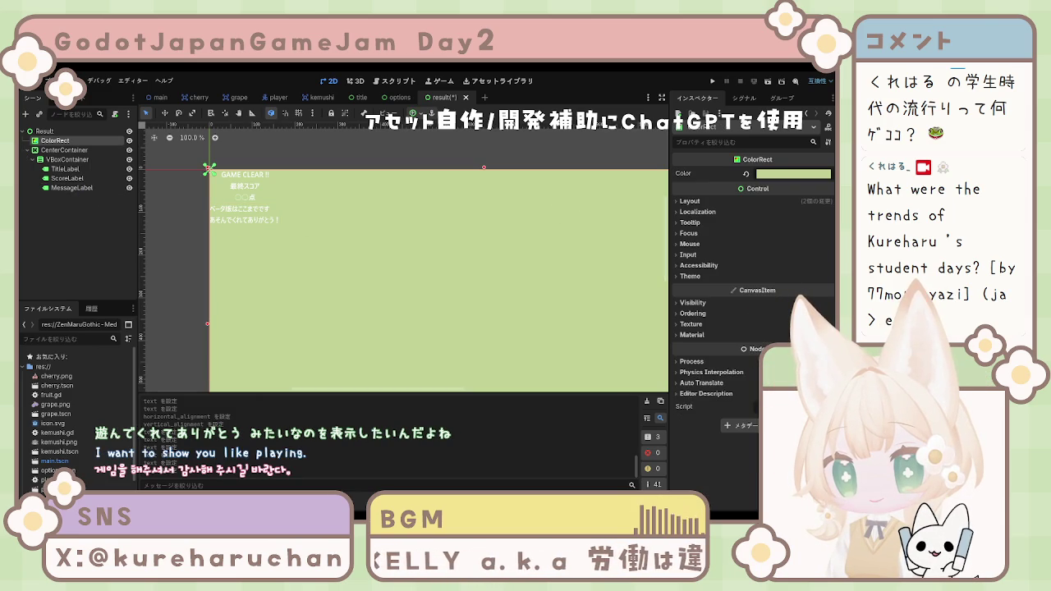
left_click(82, 205)
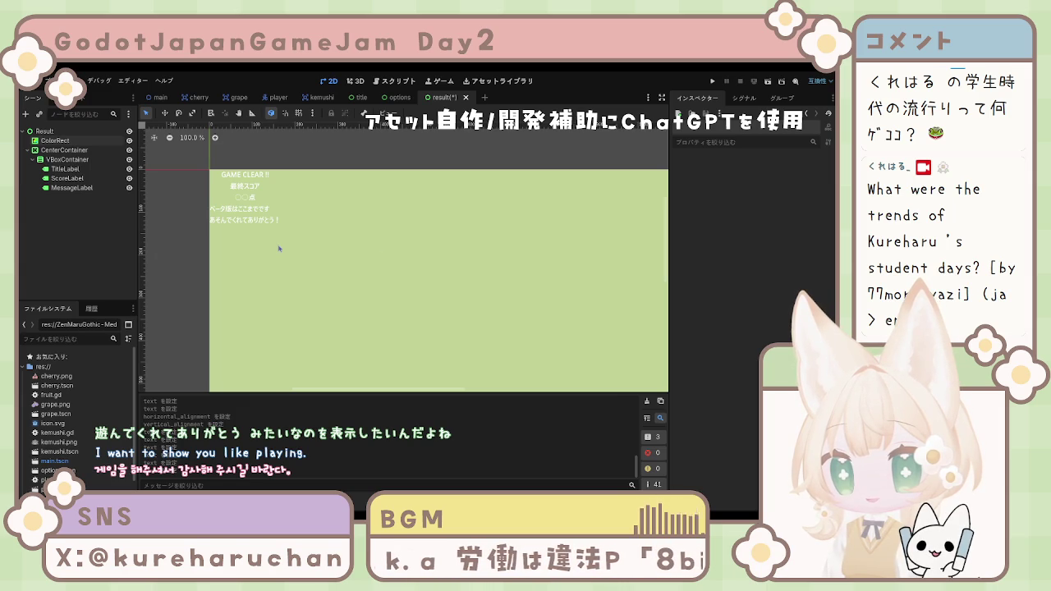
left_click(66, 160)
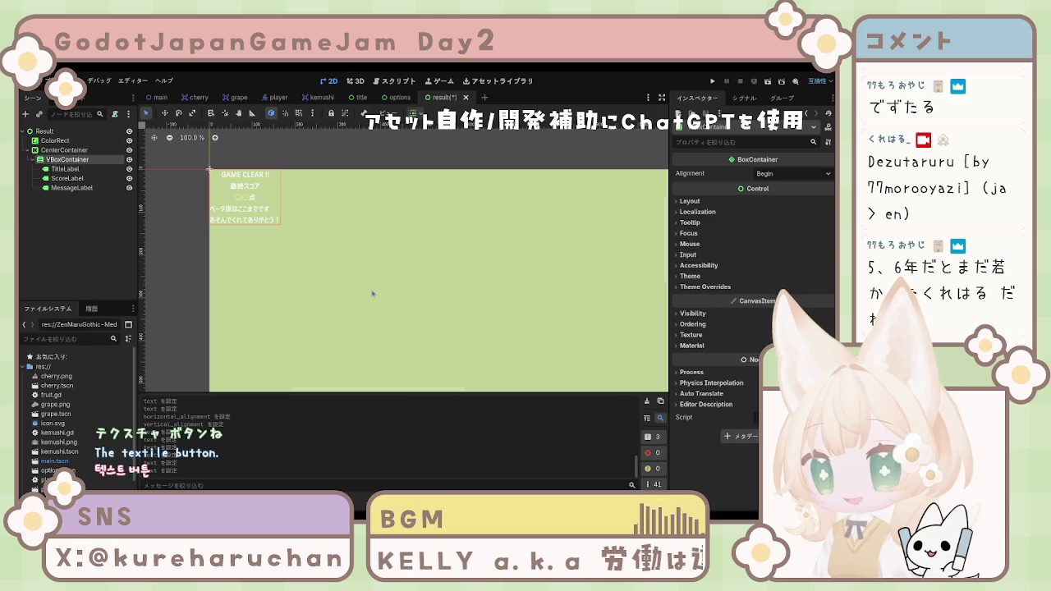
Add a TextureButton under VBoxContainer and tick its Ignore Texture Size option.
key("Return")
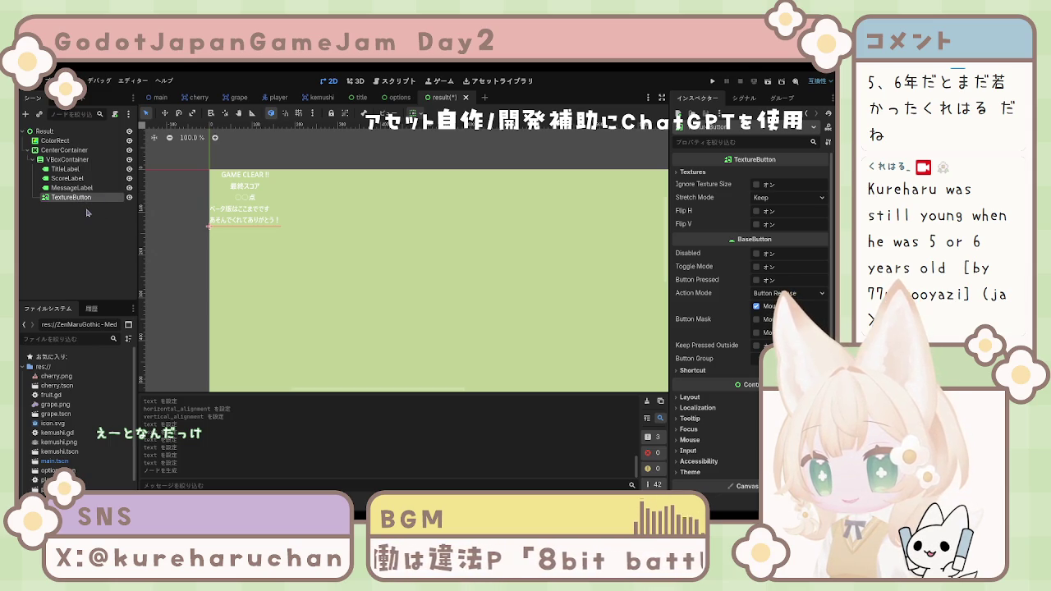
left_click(757, 185)
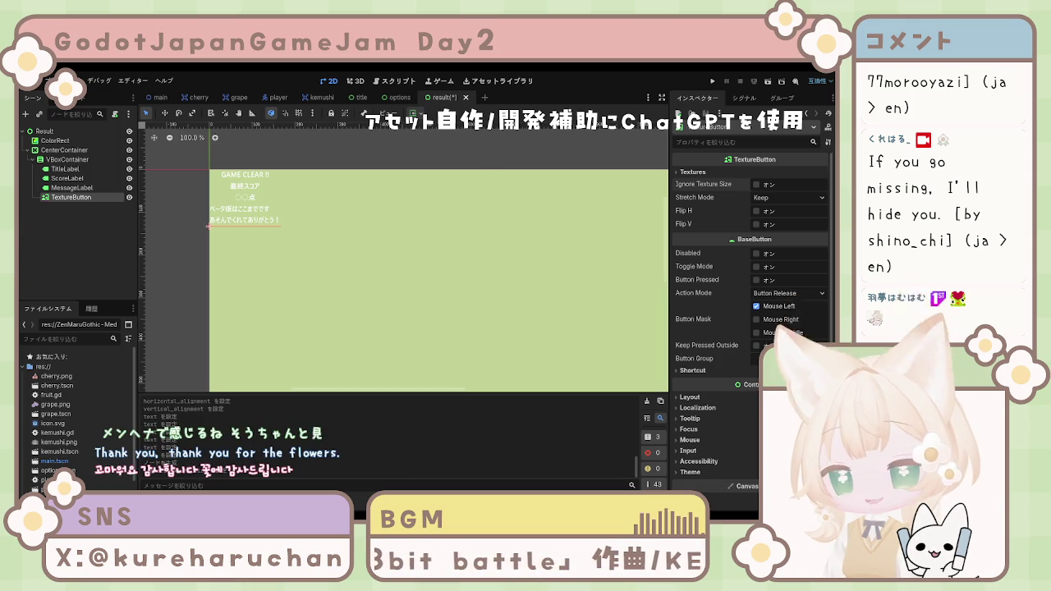
left_click(342, 274)
left_click(72, 197)
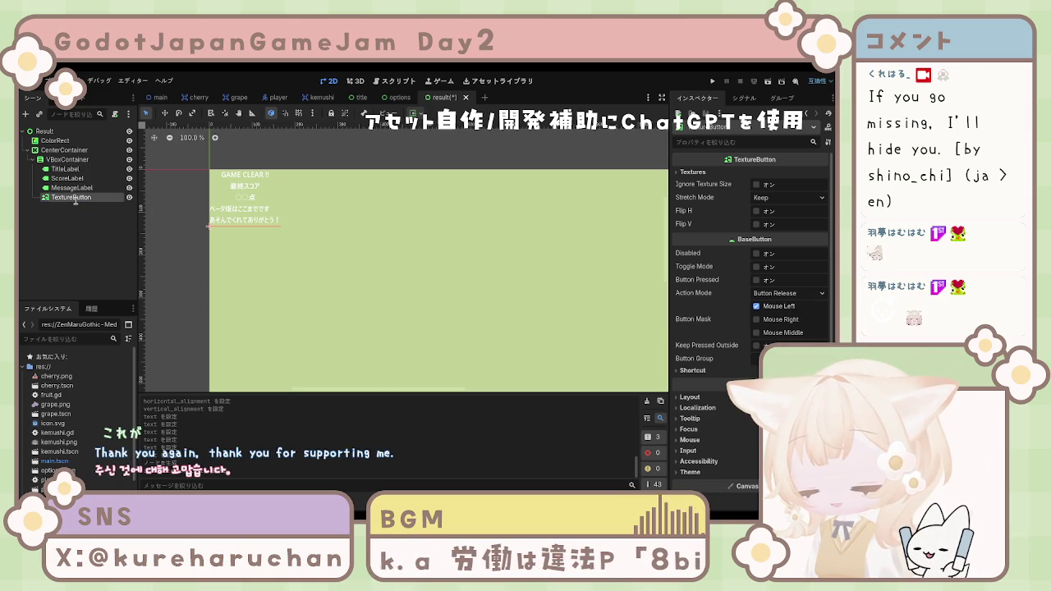
Rename the button RetryButton and set cherry.png as its Normal texture.
type("RetryButton")
key("Return")
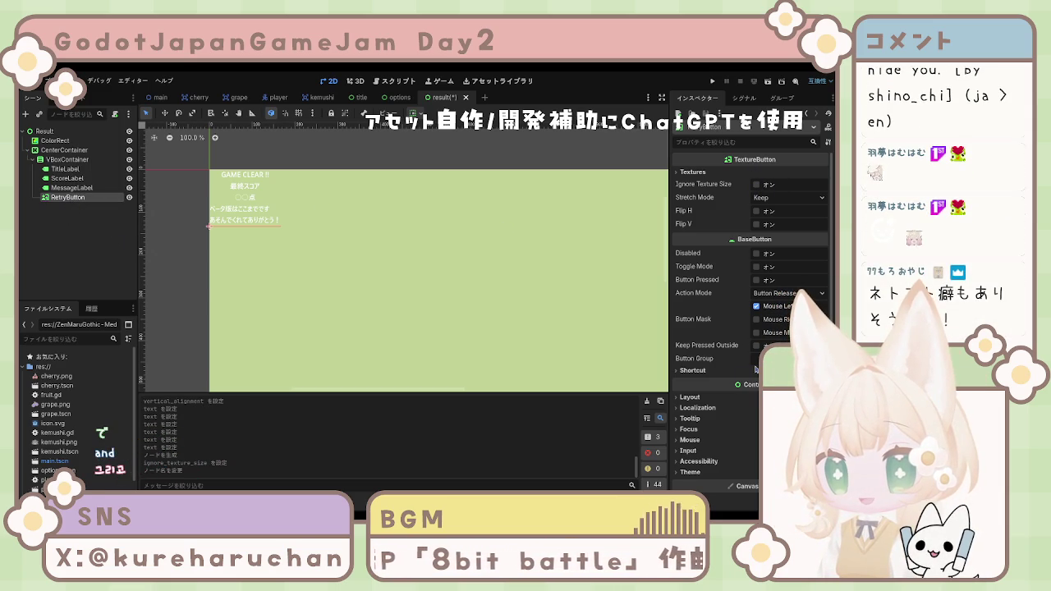
left_click(692, 172)
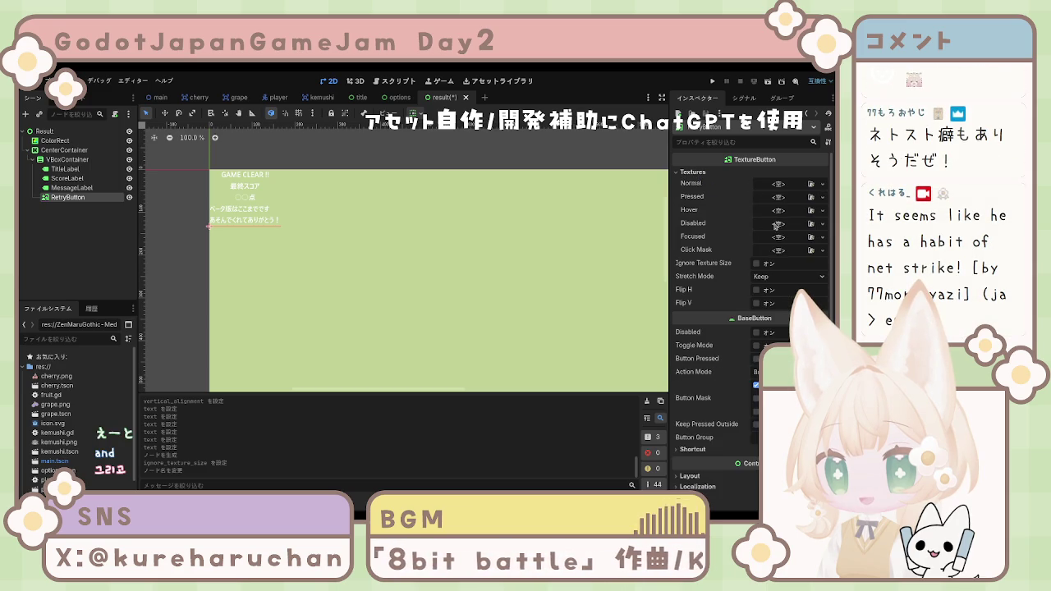
left_click_drag(484, 200, 779, 187)
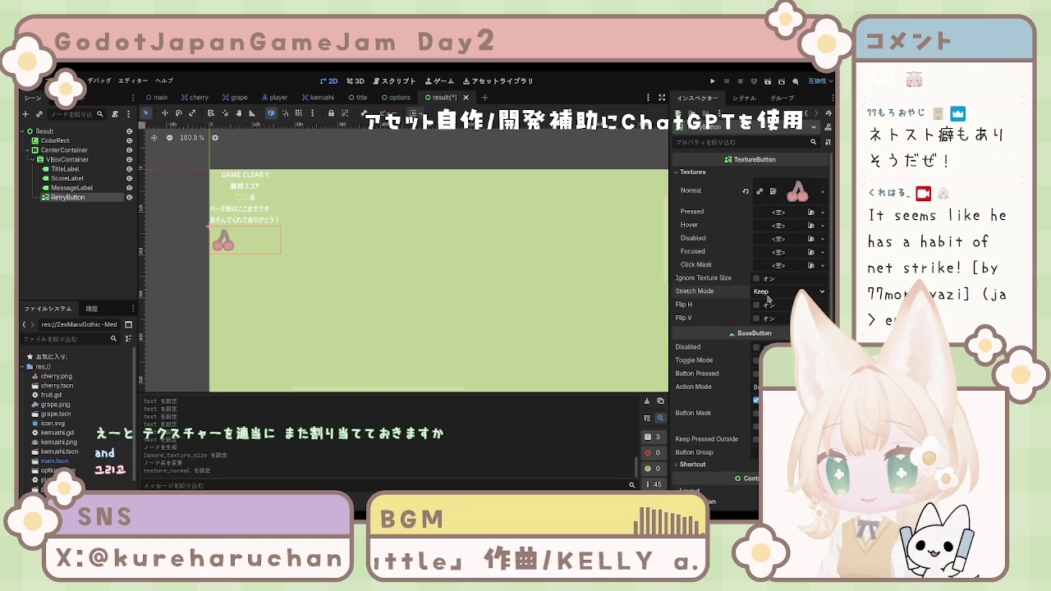
left_click(413, 333)
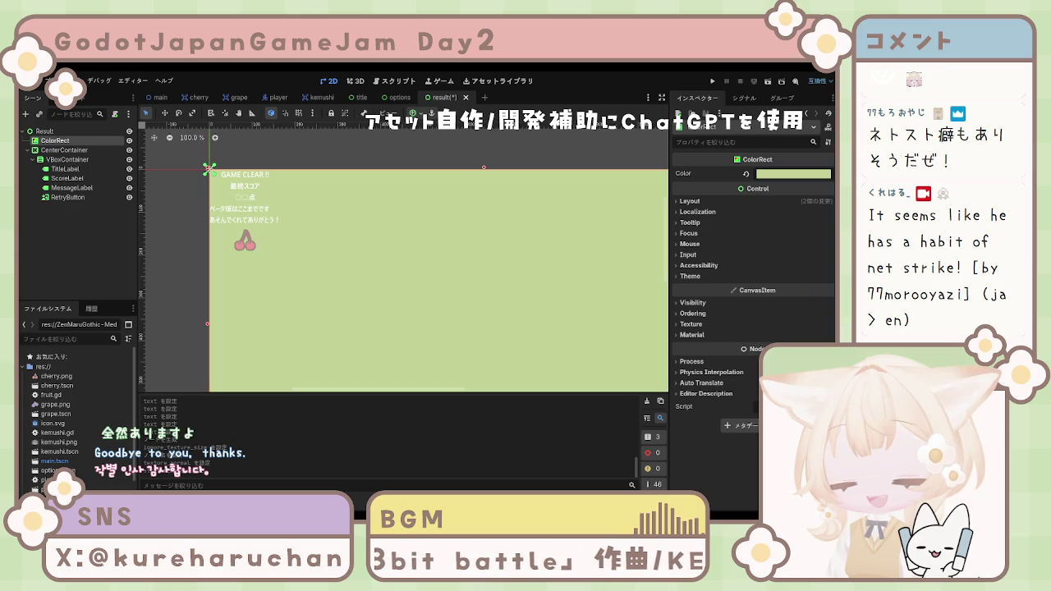
Paste a duplicate of RetryButton beside it under VBoxContainer.
left_click(52, 211)
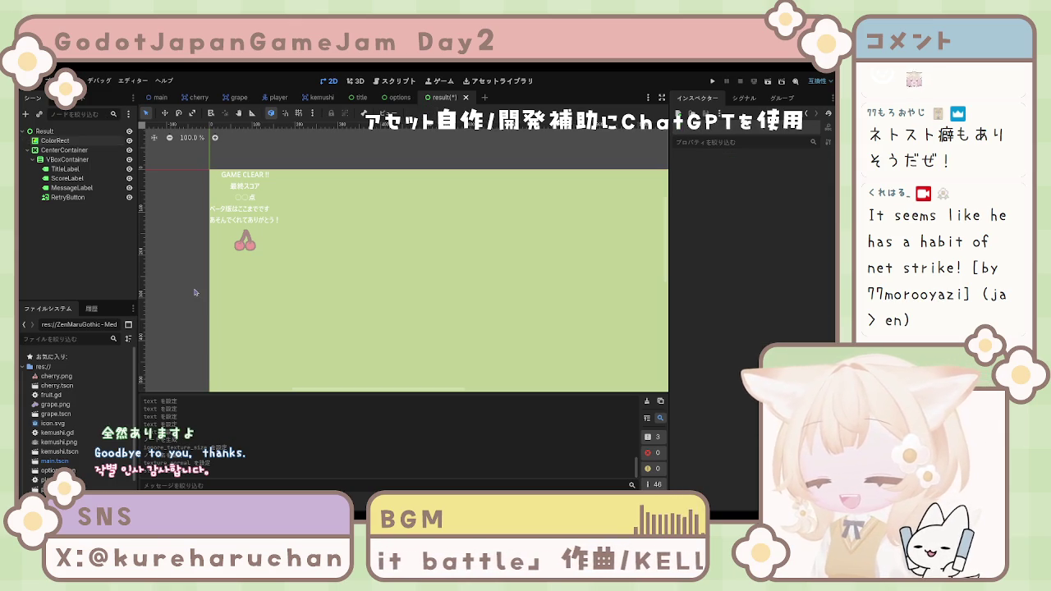
left_click(66, 197)
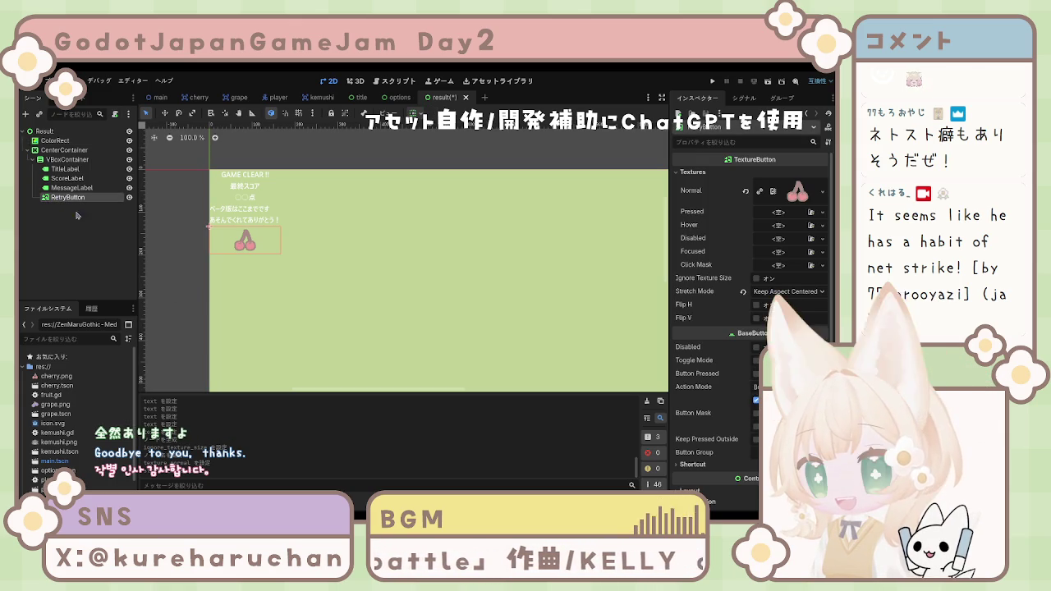
key("ctrl+v")
mouse_move(70, 207)
left_mouse_down()
mouse_move(90, 199)
mouse_move(74, 202)
left_mouse_up()
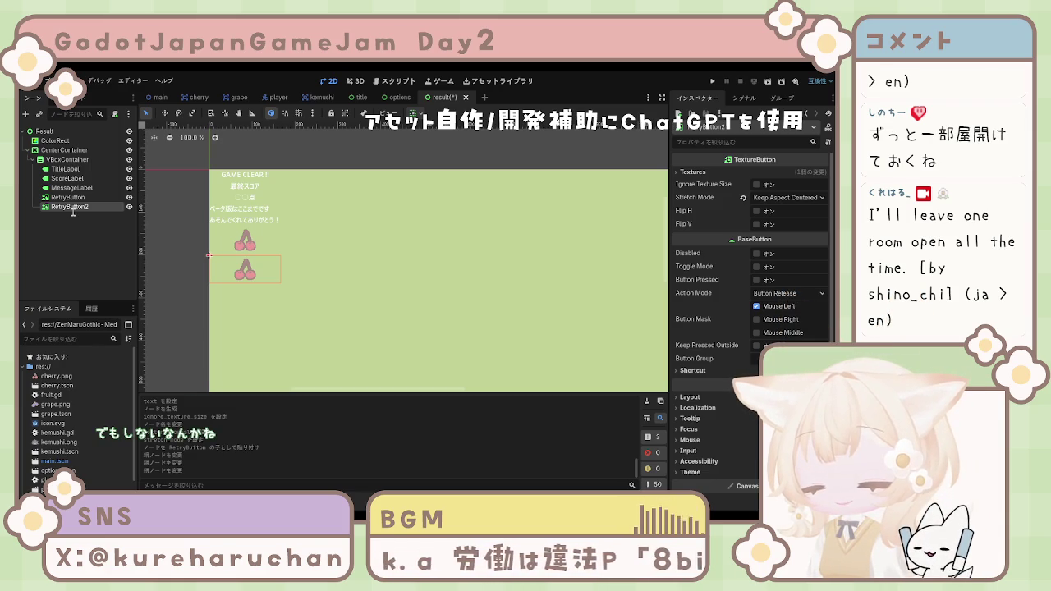
Rename the copied button RetryButton2 to TitleButton.
key("ctrl+z")
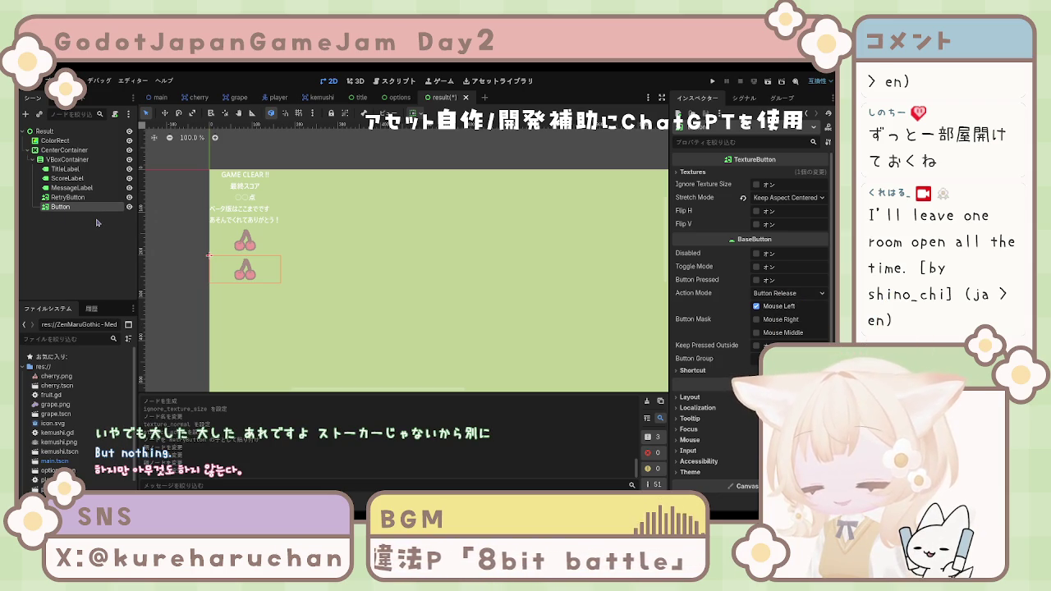
type("TitleButton")
key("Return")
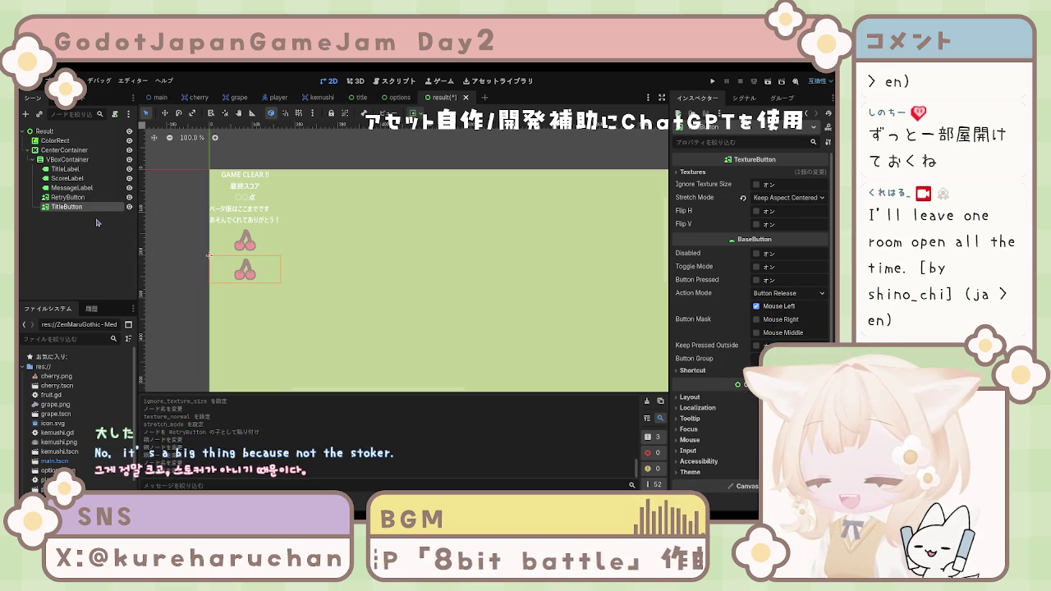
left_click(130, 275)
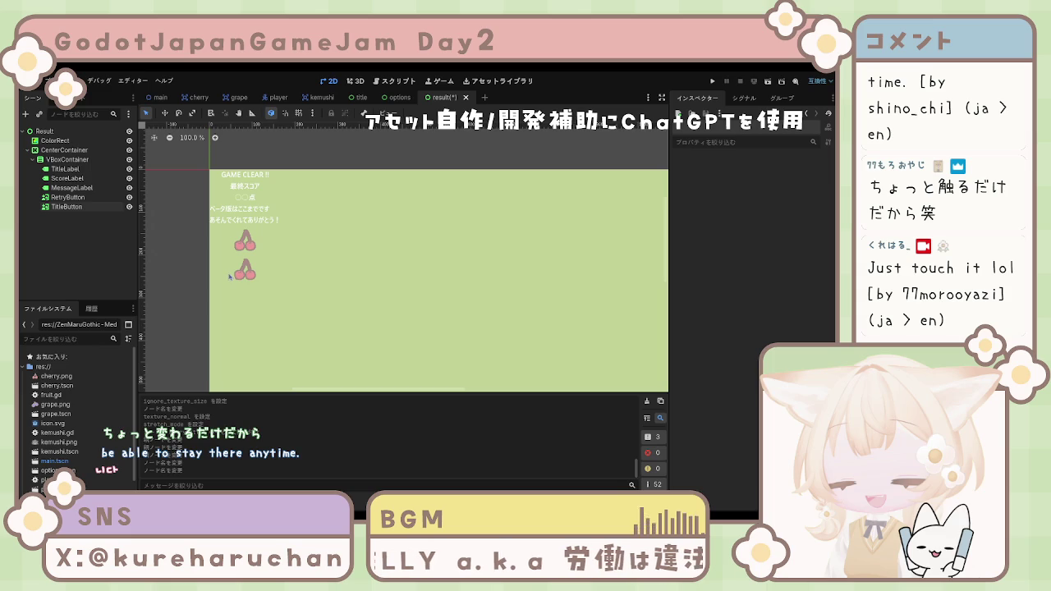
left_click(85, 208)
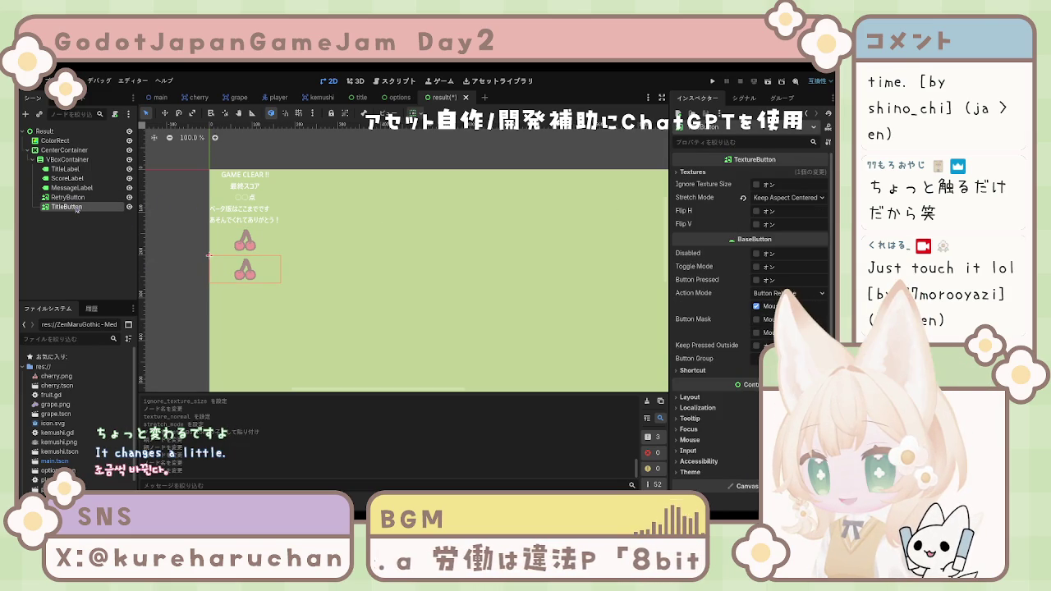
left_click(67, 198)
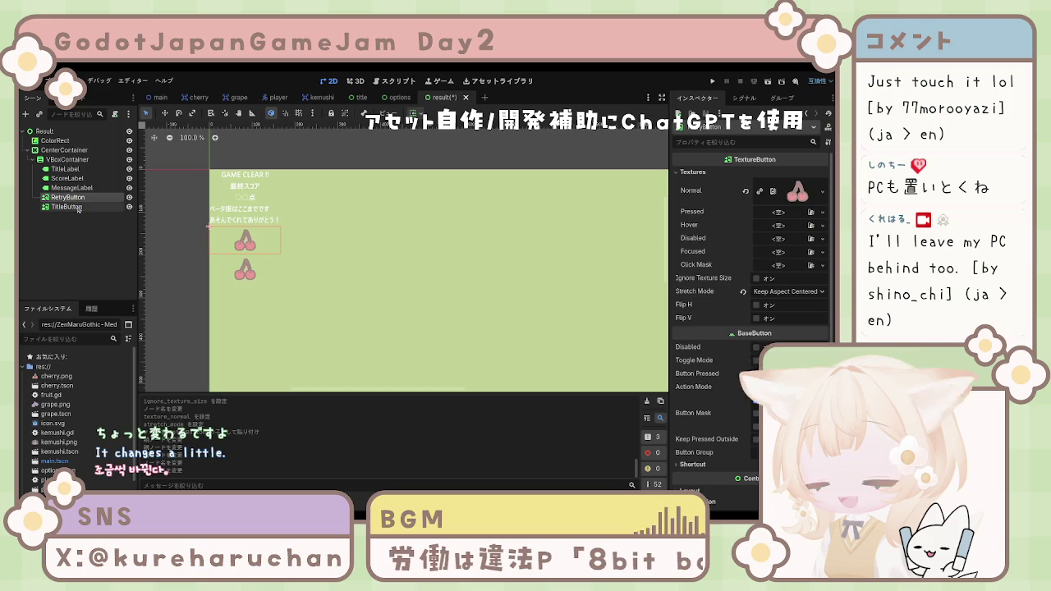
left_click(55, 140)
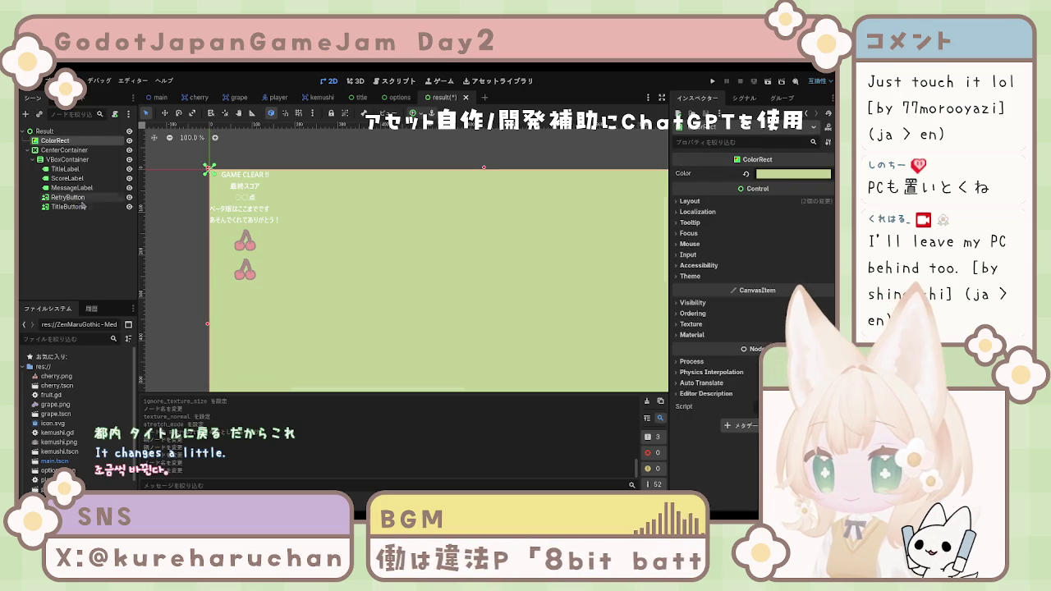
Select CenterContainer and drag it larger toward the lower right of the frame.
left_click(64, 151)
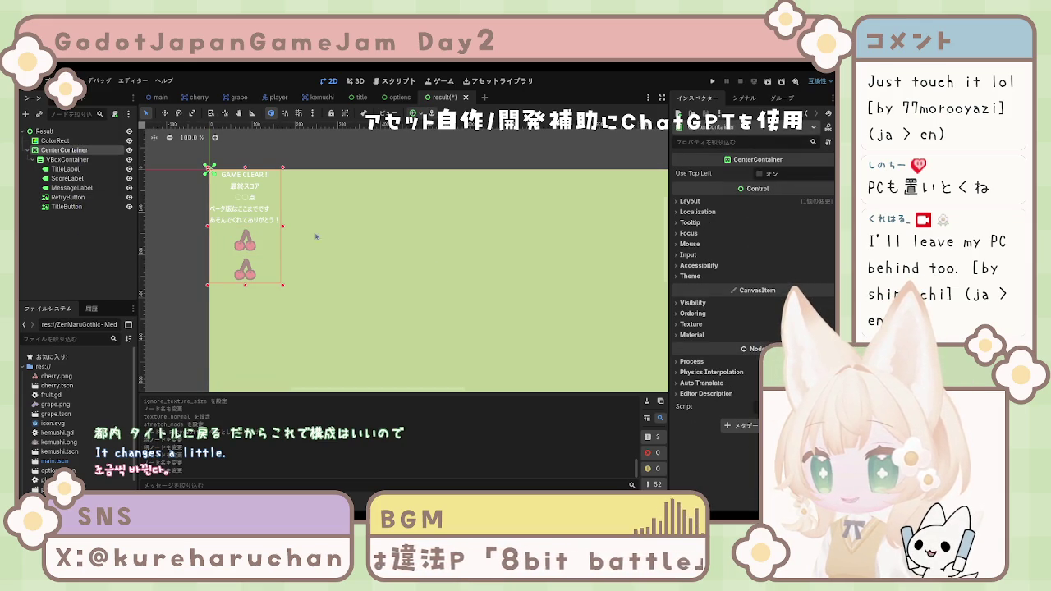
left_click(690, 201)
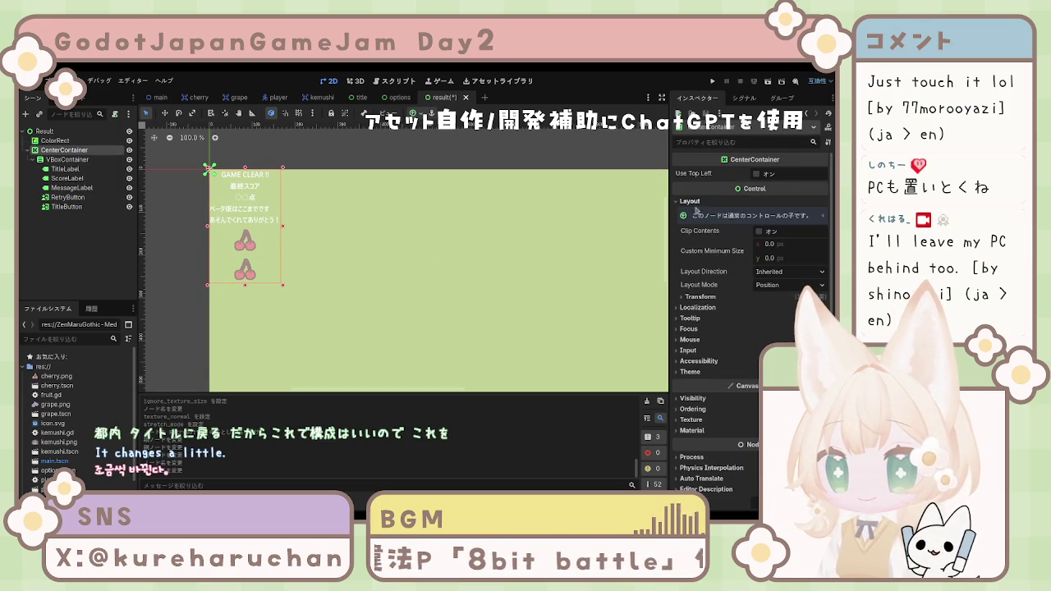
left_click(768, 246)
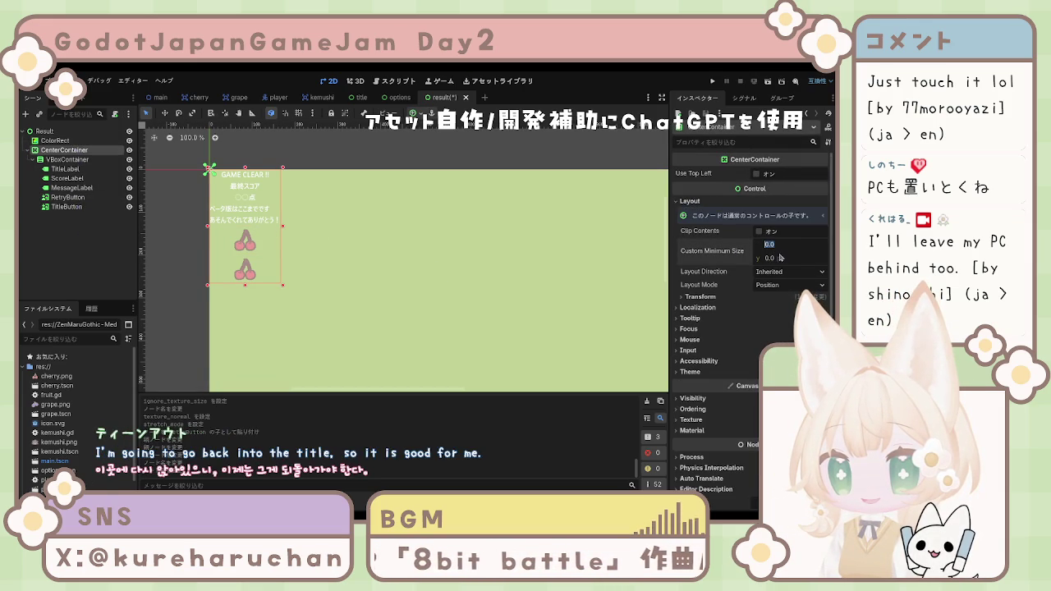
mouse_move(283, 286)
left_mouse_down()
mouse_move(382, 382)
mouse_move(667, 391)
left_mouse_up()
scroll(417, 257, "right", 2)
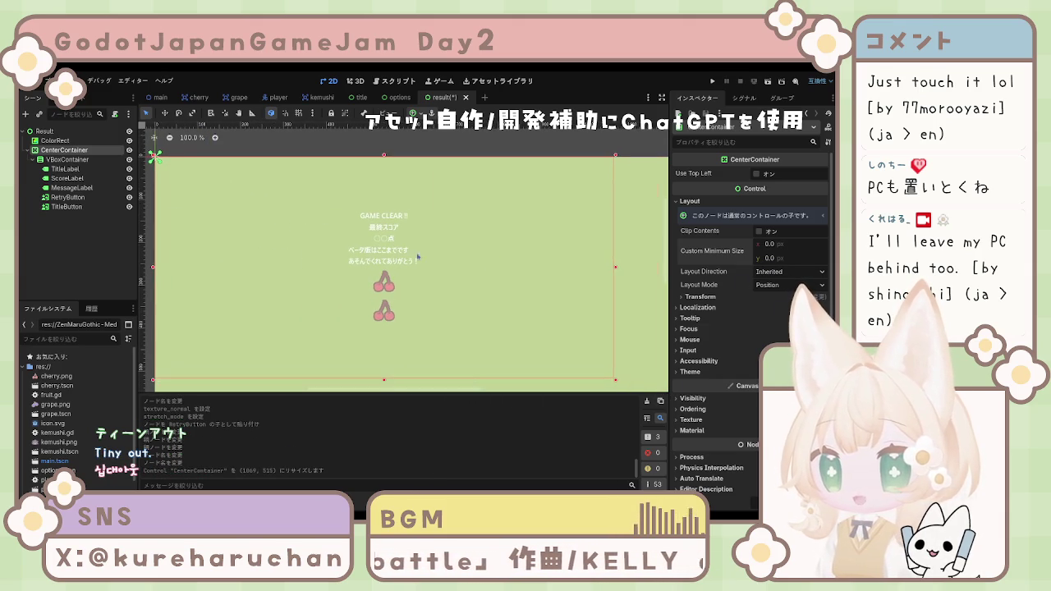
Set CenterContainer's Transform Size to 1280 × 720.
left_click(700, 296)
left_click(778, 308)
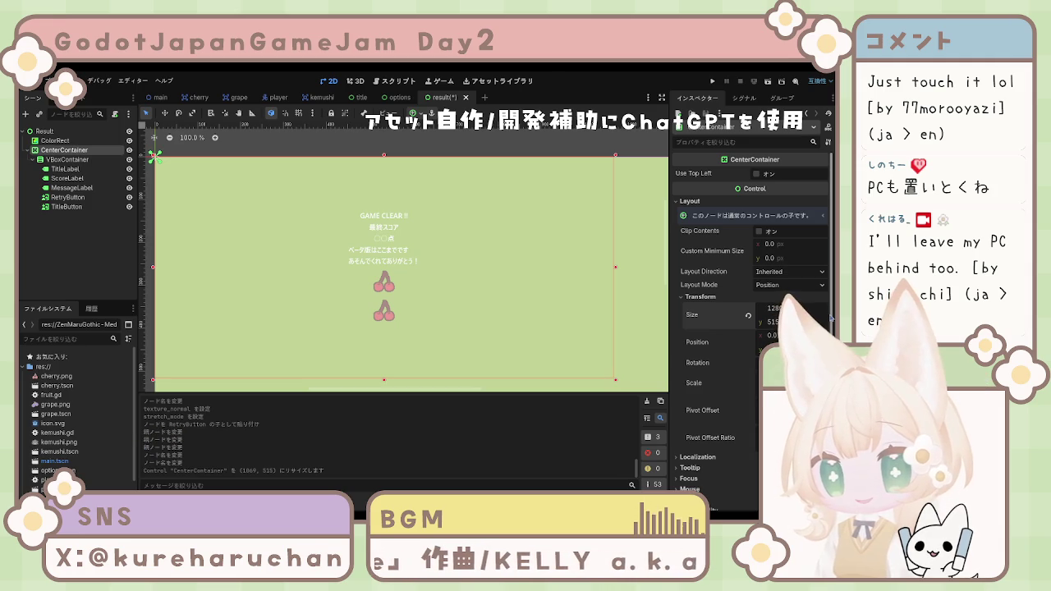
key("Tab")
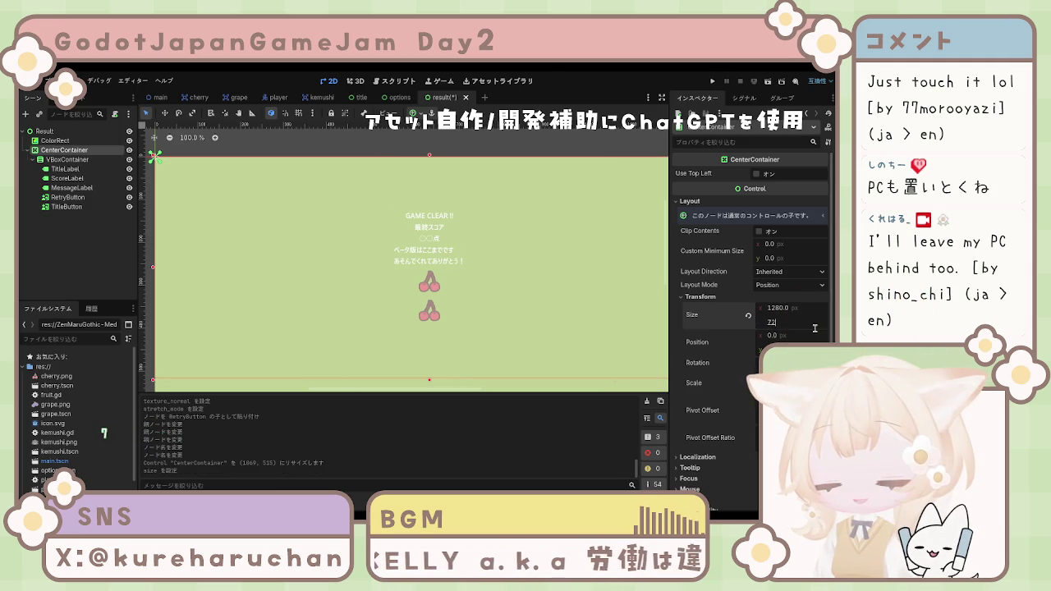
type("0")
key("Return")
scroll(547, 292, "down", 6)
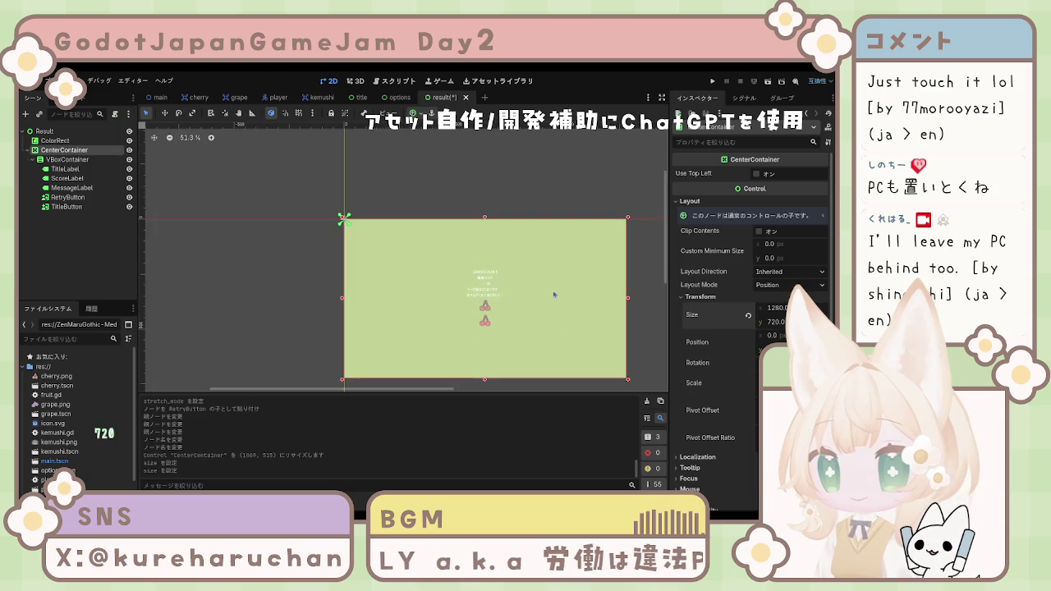
scroll(481, 276, "up", 5)
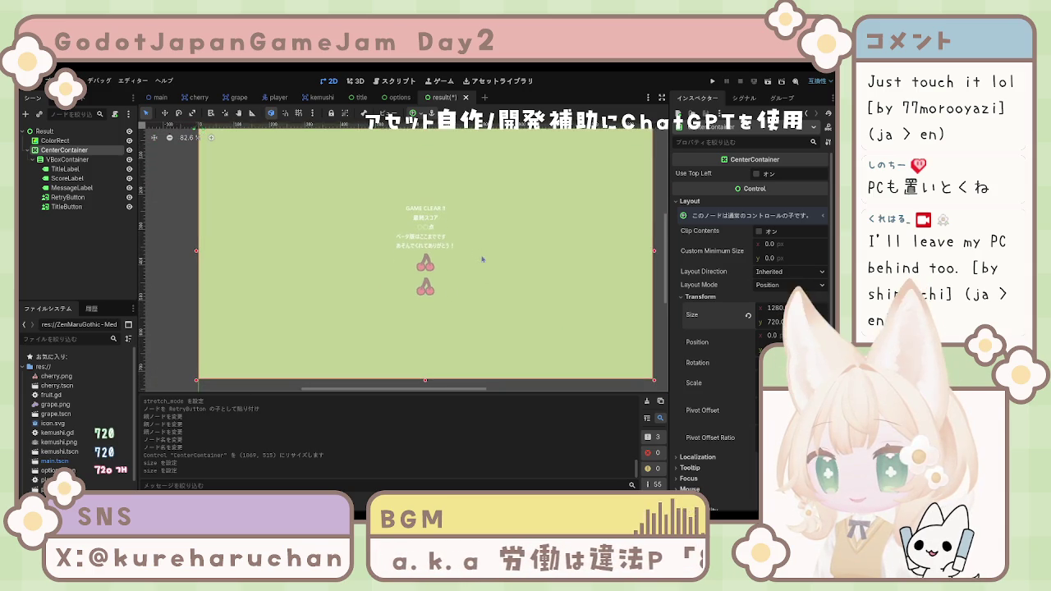
scroll(372, 252, "down", 2)
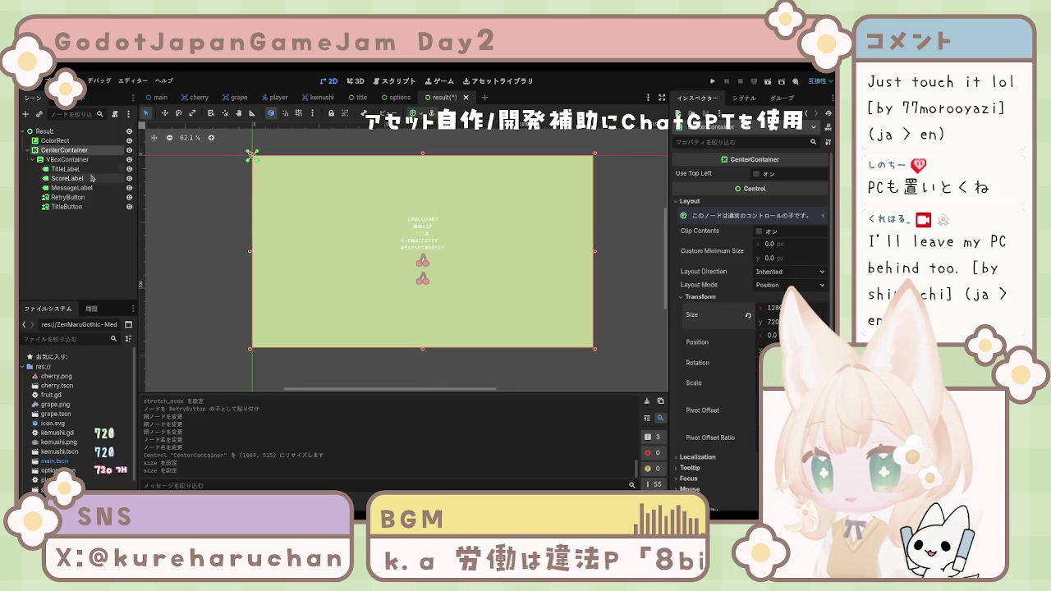
left_click(66, 159)
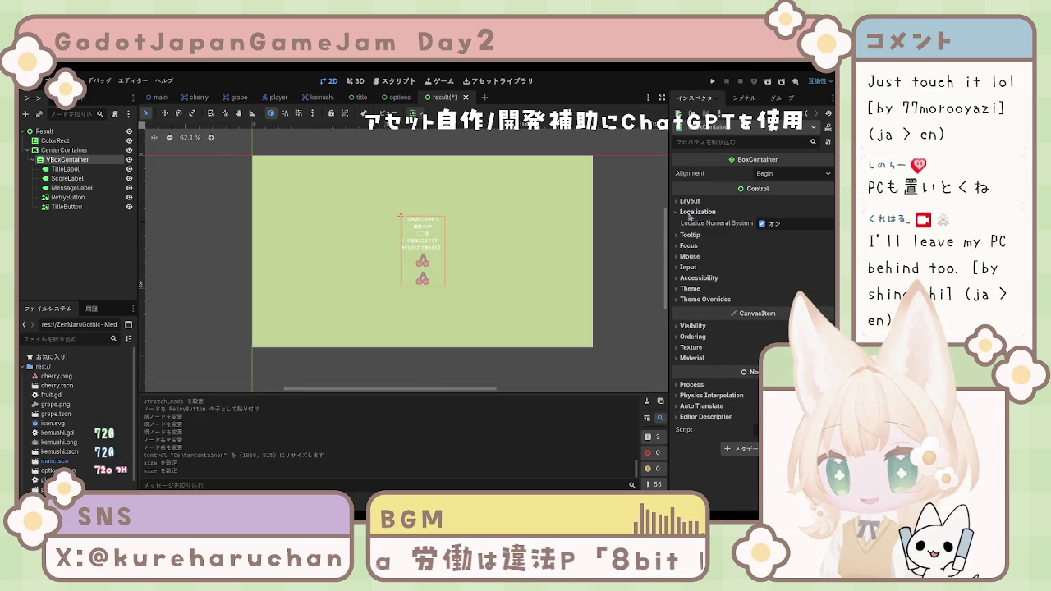
Select both cherry buttons together and leave their minimum width at 0.
left_click(688, 202)
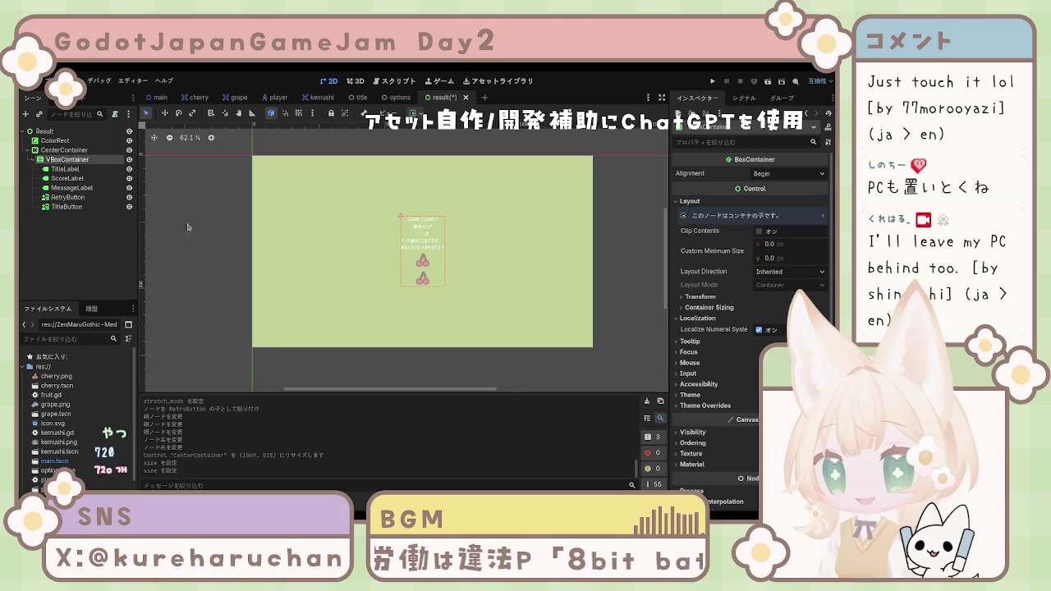
left_click(73, 188)
left_click(68, 197)
left_click(66, 206)
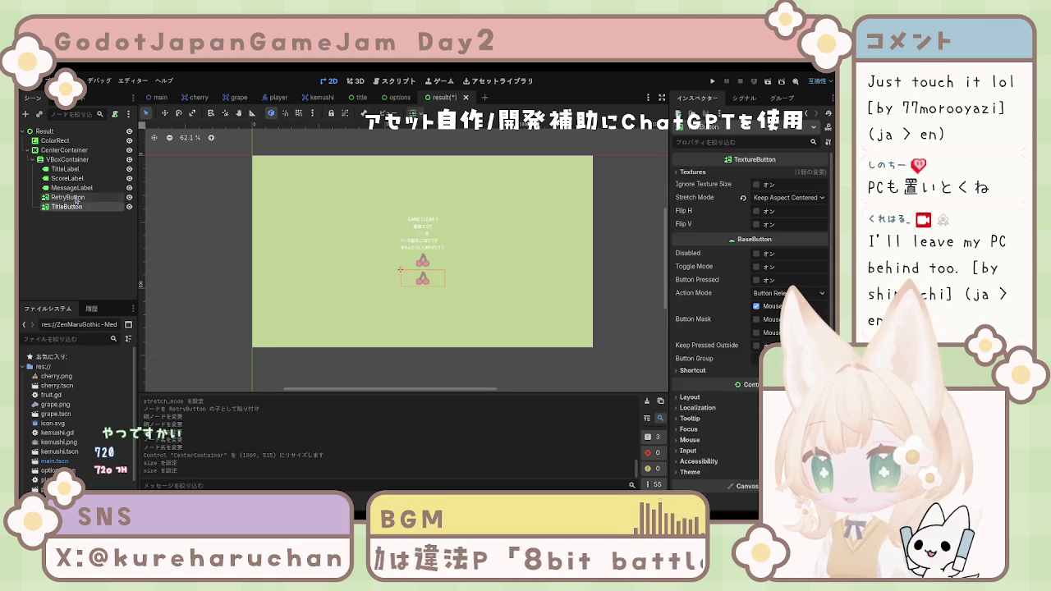
left_click(67, 197)
left_click(67, 207, "shift")
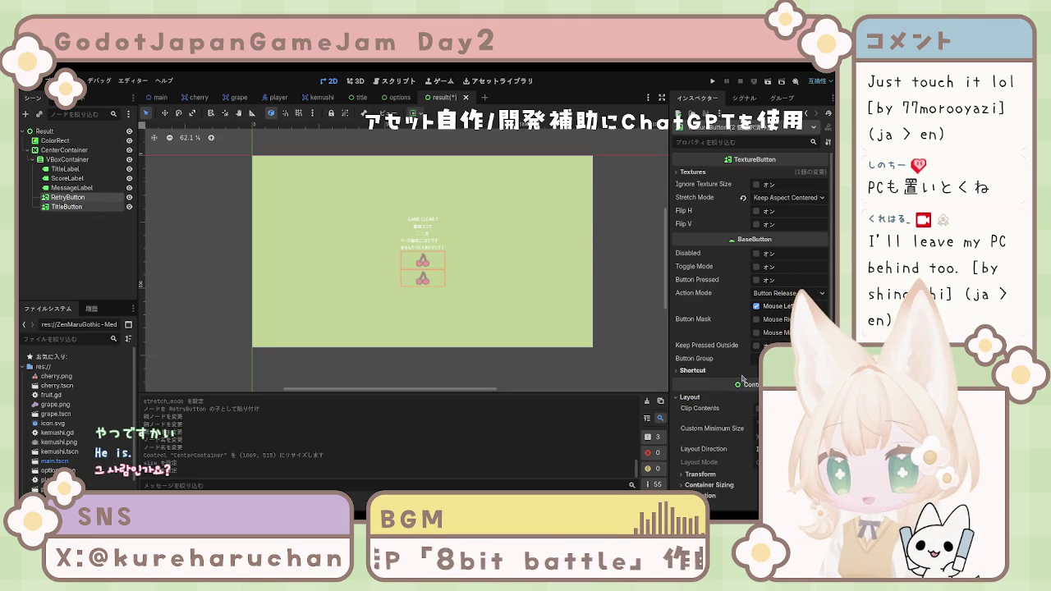
left_click(689, 397)
scroll(722, 328, "down", 3)
left_click(772, 246)
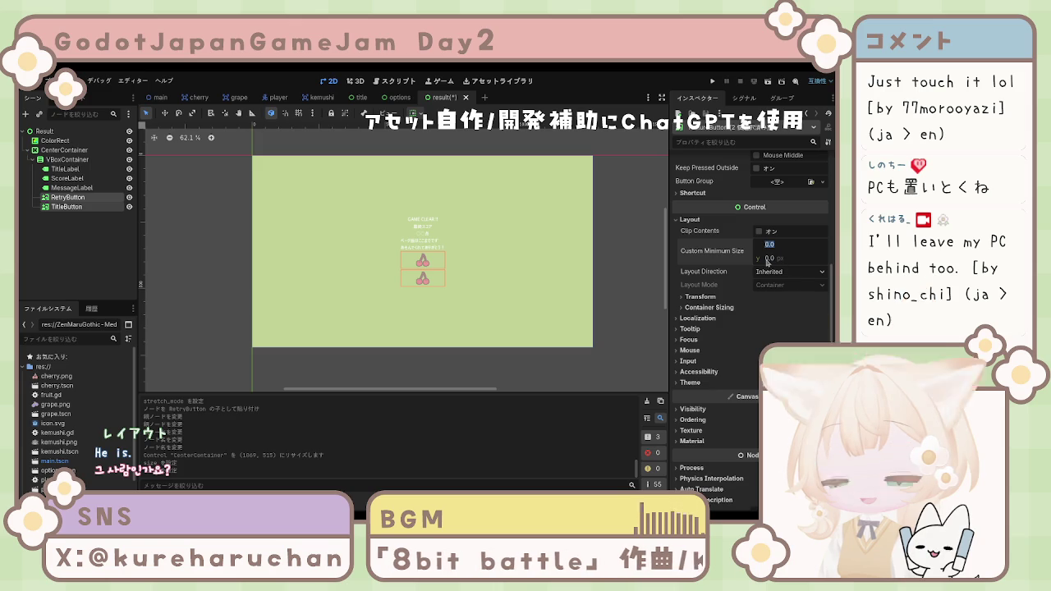
key("Escape")
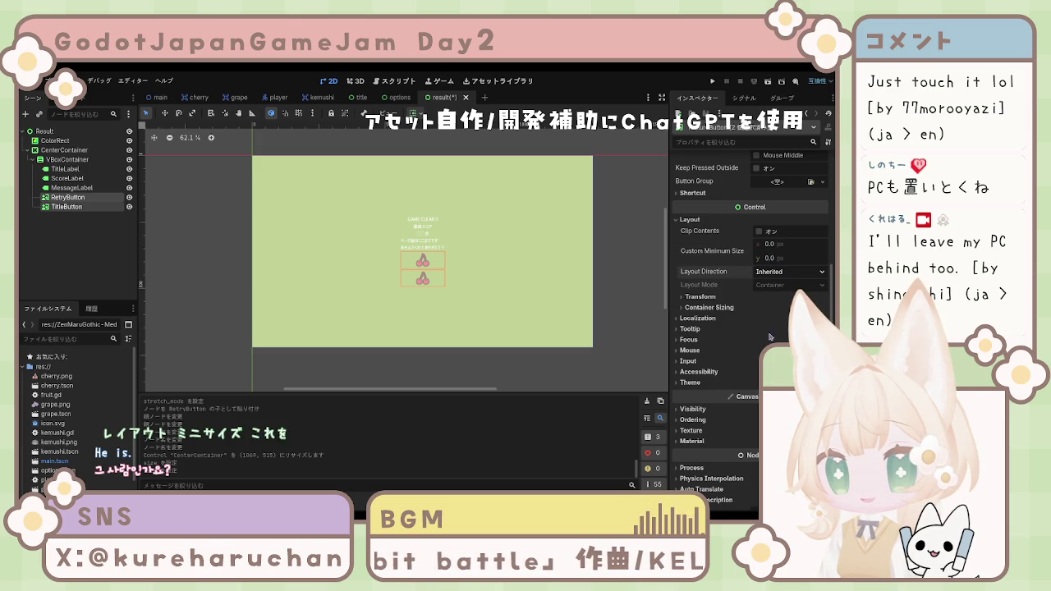
Change the cherry buttons' horizontal and vertical container sizing flags.
left_click(708, 308)
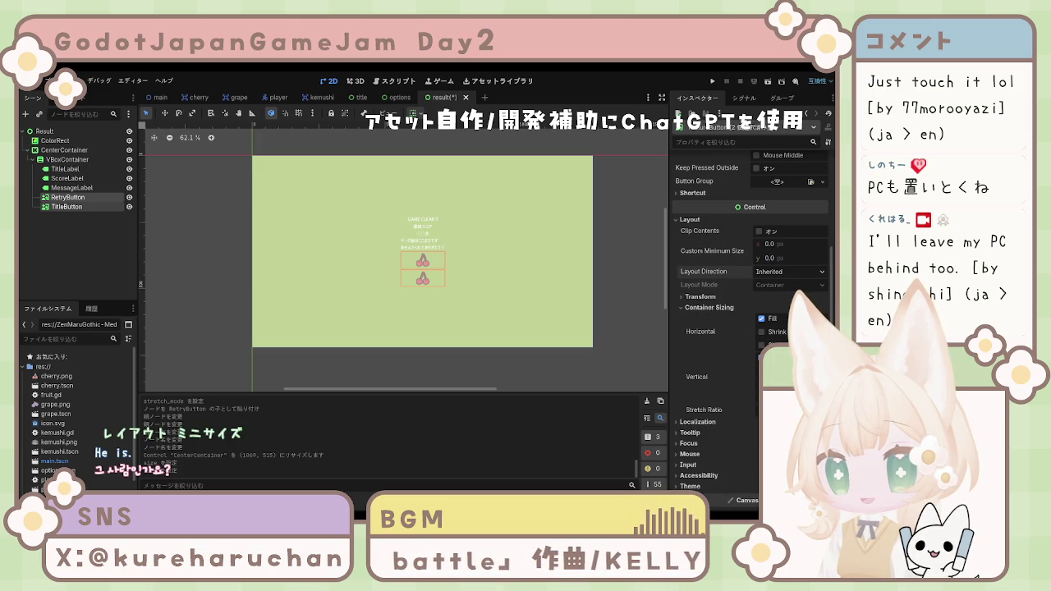
left_click(761, 332)
left_click(761, 319)
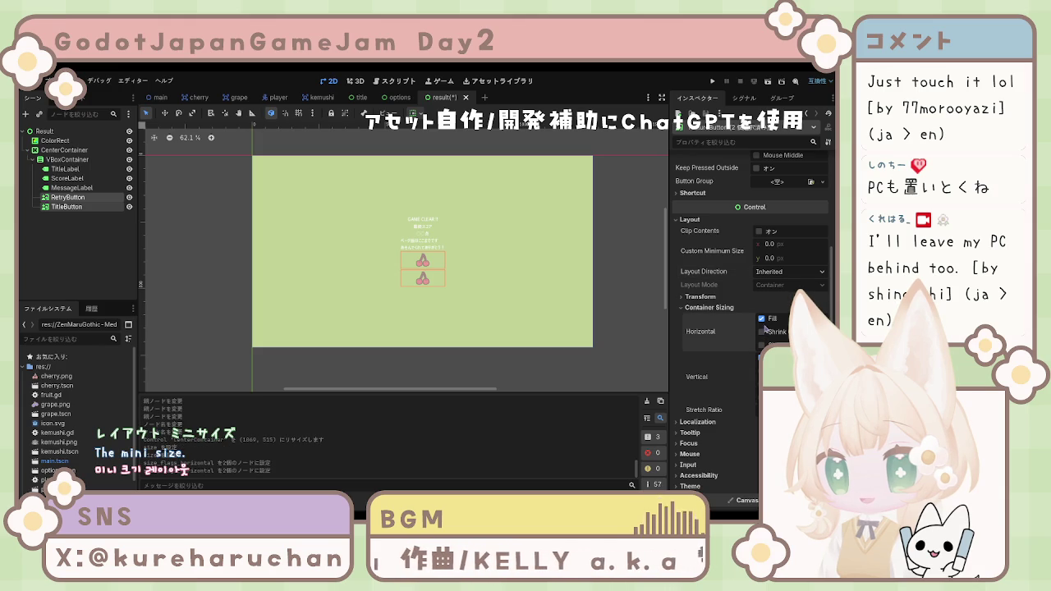
left_click(761, 364)
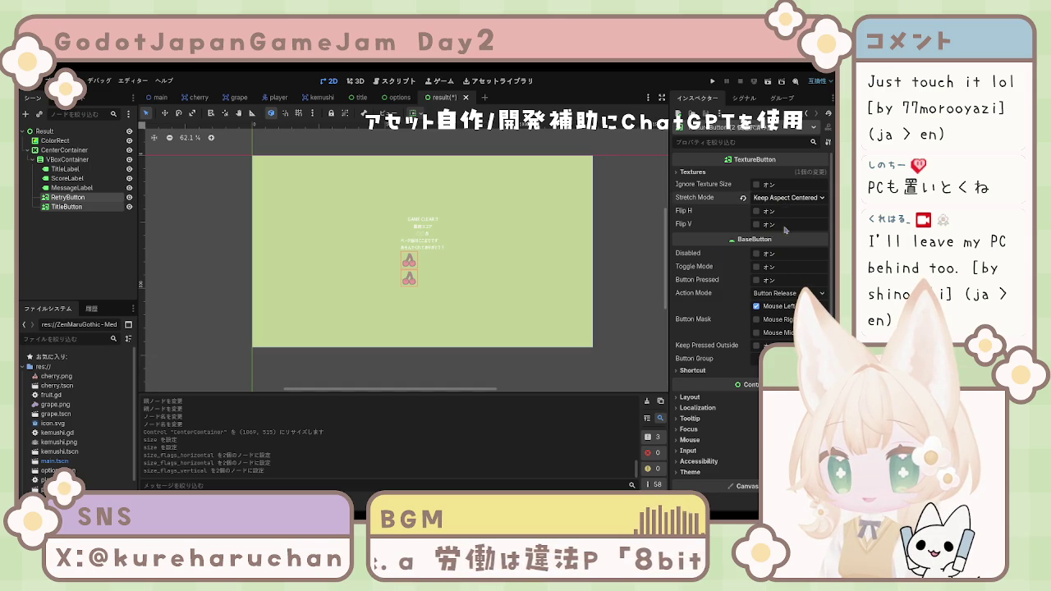
Try several Stretch Mode options on the cherry buttons, then undo them.
left_click(784, 254)
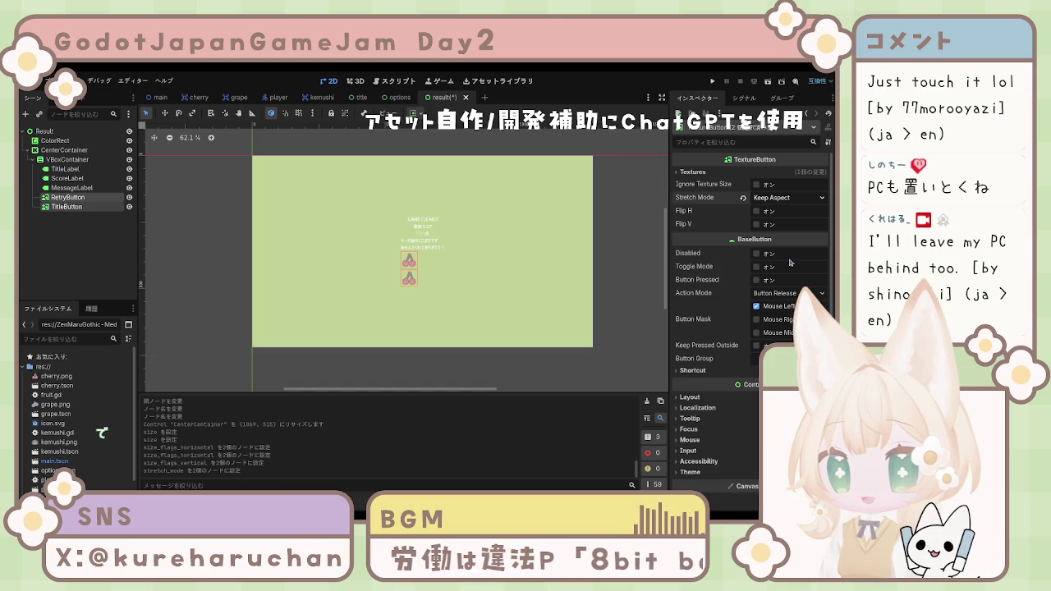
left_click(788, 197)
left_click(784, 243)
left_click(756, 184)
key("ctrl+z")
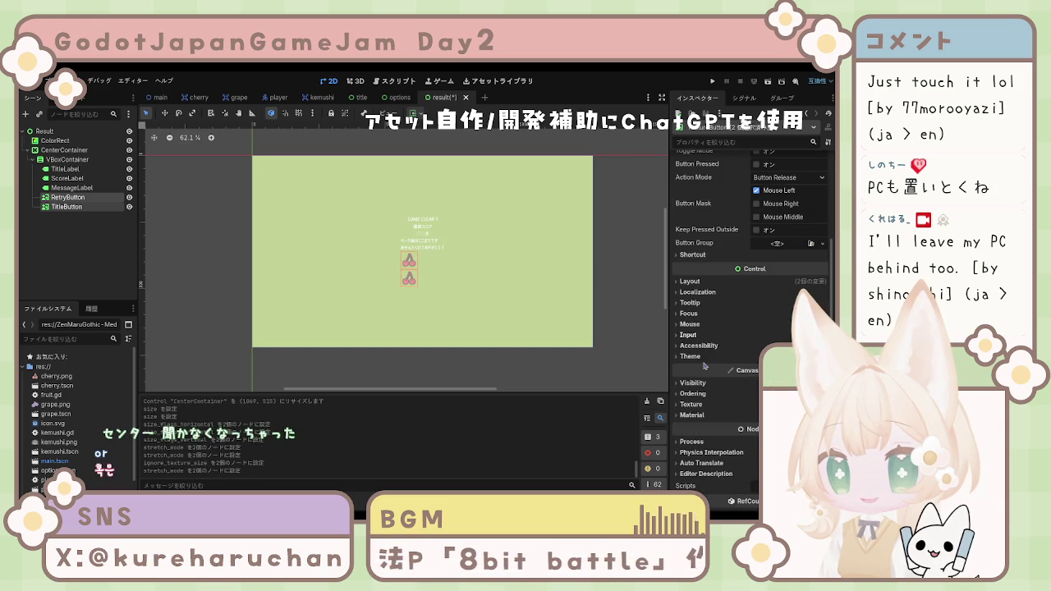
Adjust Vertical sizing and uncheck Horizontal Fill under Container Sizing, then deselect.
scroll(694, 365, "down", 3)
left_click(690, 281)
scroll(706, 337, "down", 1)
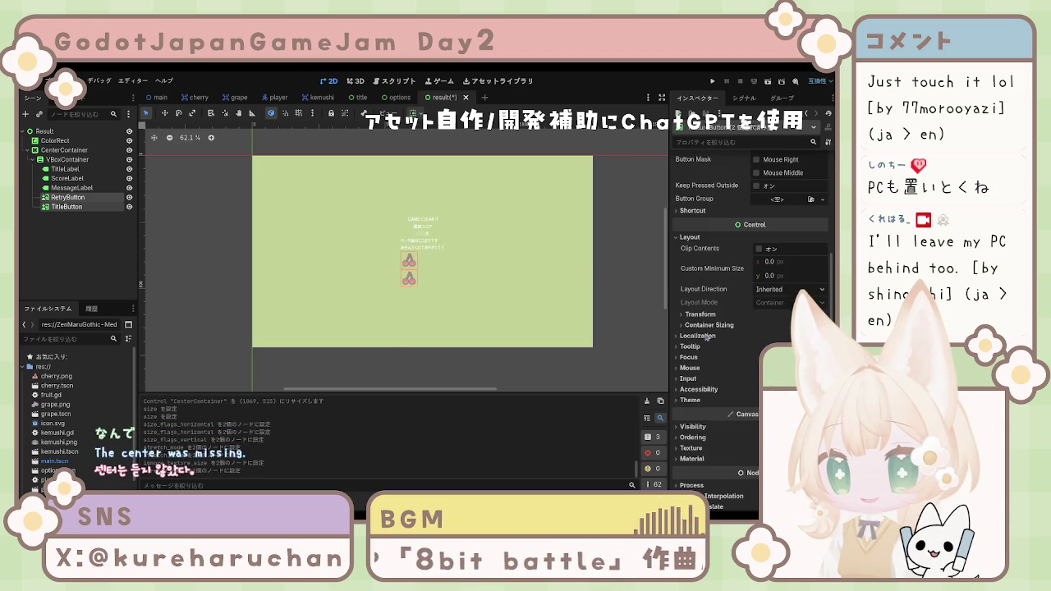
left_click(708, 325)
left_click(749, 351)
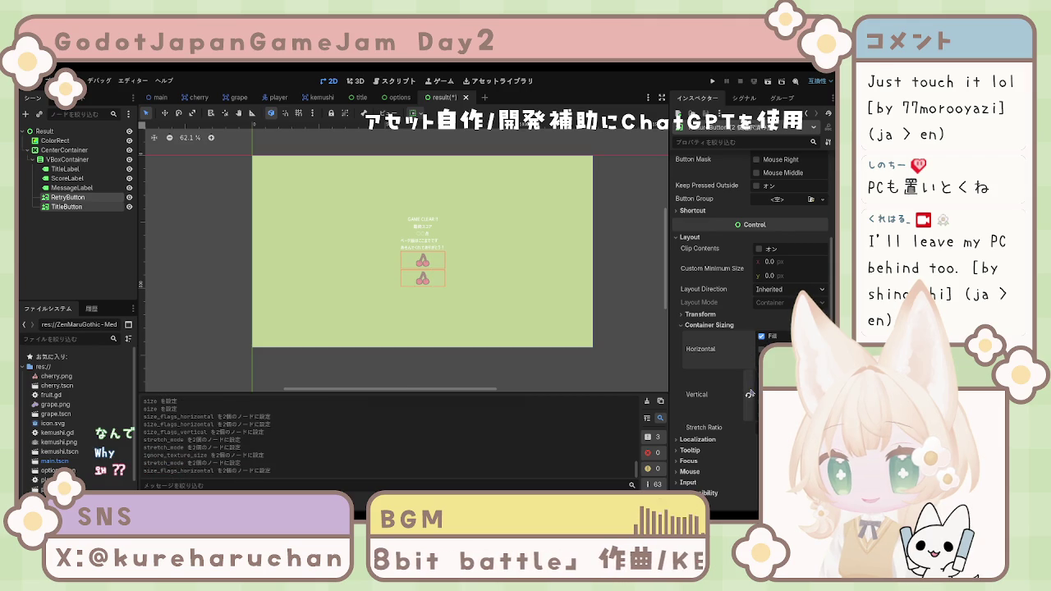
left_click(761, 381)
left_click(761, 386)
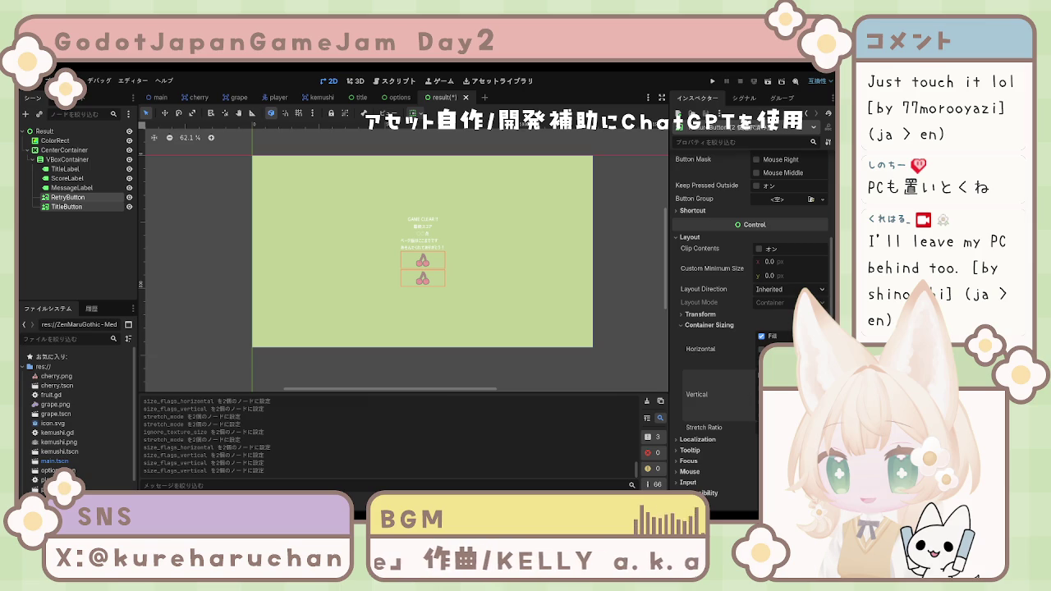
left_click(761, 349)
left_click(761, 335)
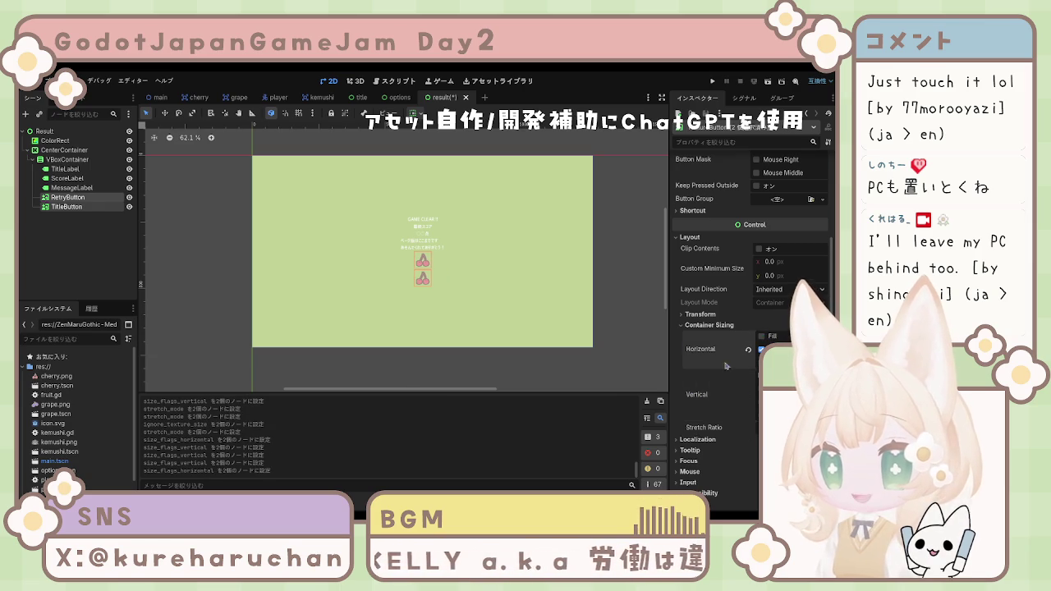
left_click(525, 350)
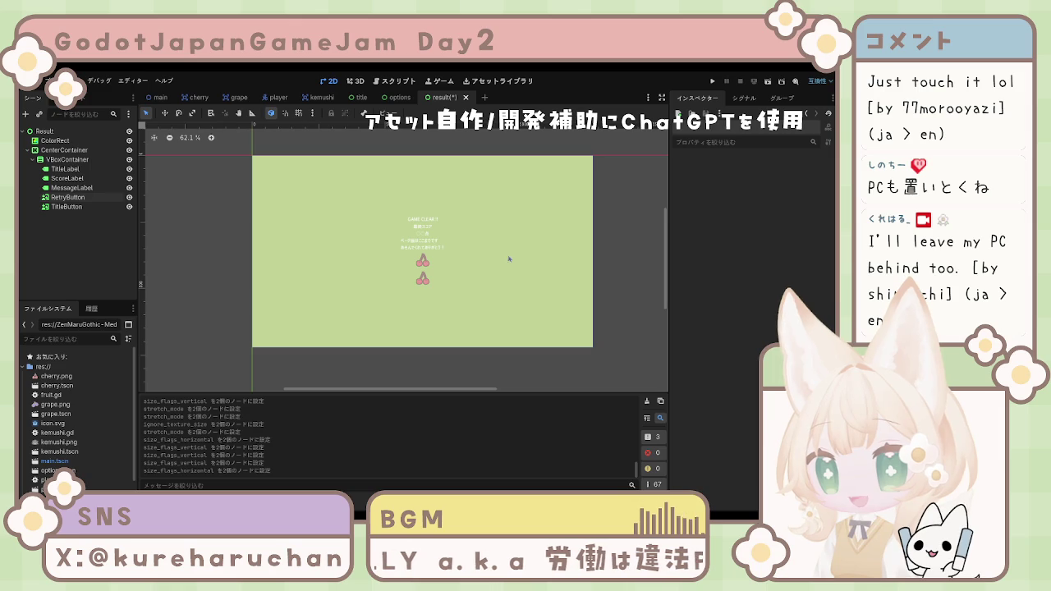
Select TitleButton and enable Clip Contents.
left_click(424, 281)
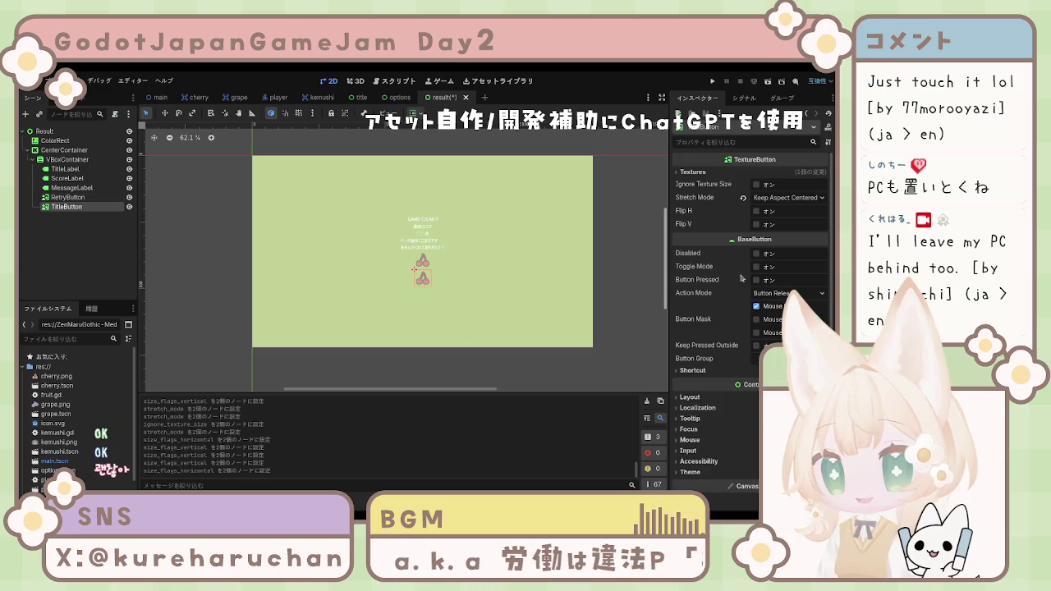
left_click(696, 408)
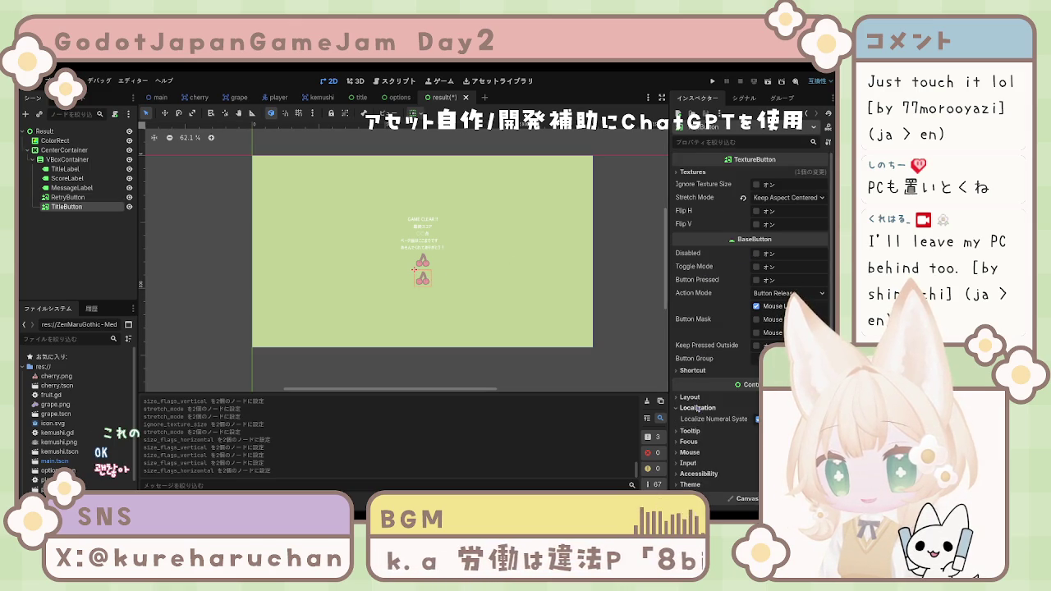
left_click(689, 398)
scroll(739, 312, "down", 5)
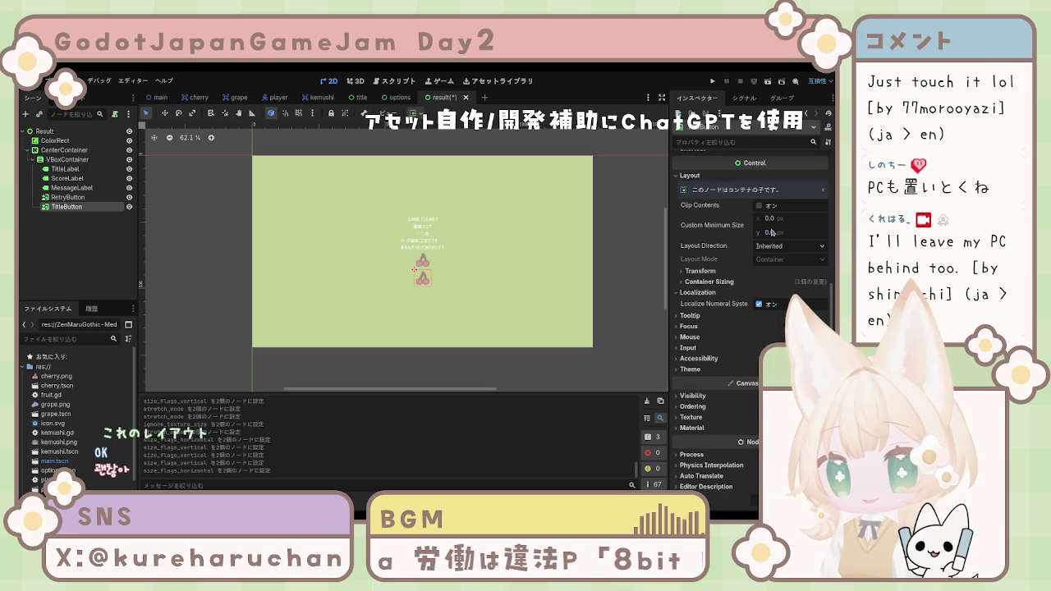
left_click(758, 205)
Set TitleButton's Custom Minimum Size to 100 × 100 px.
left_click(770, 218)
type("50")
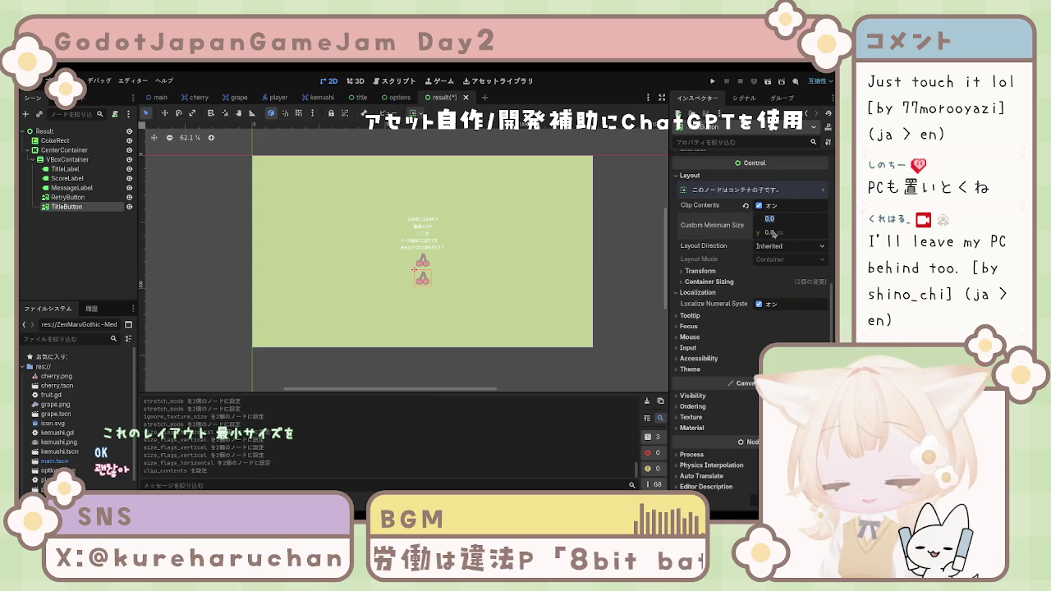
left_click(767, 235)
type("50")
key("Return")
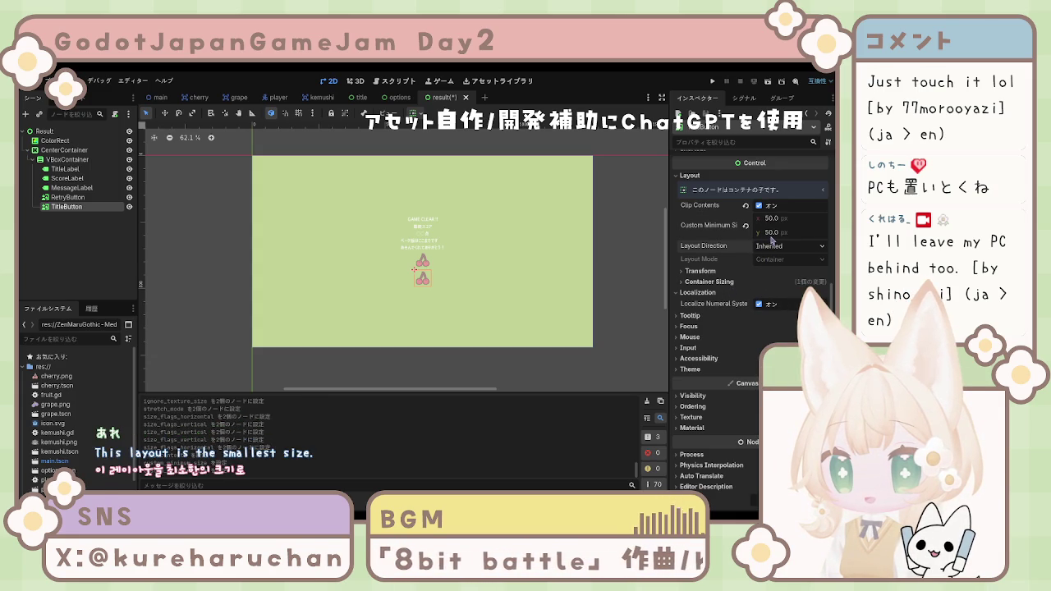
left_click(772, 234)
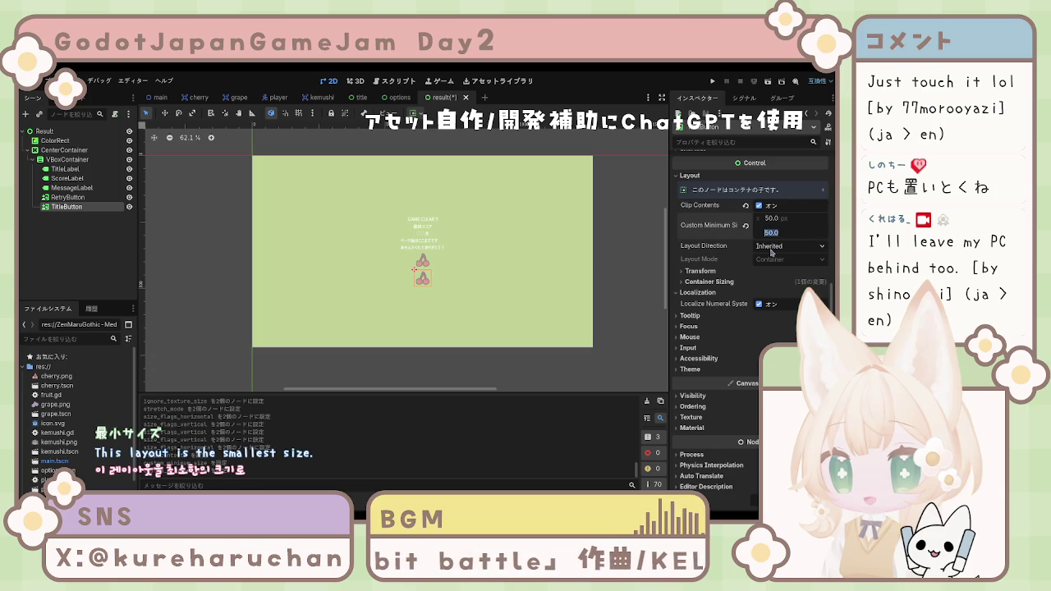
key("Return")
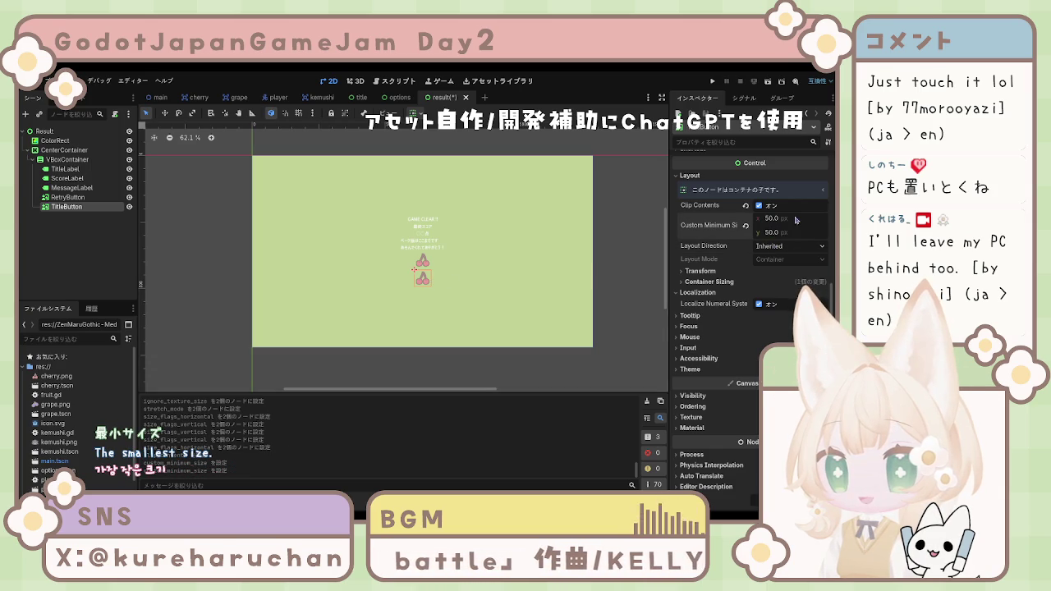
type("100")
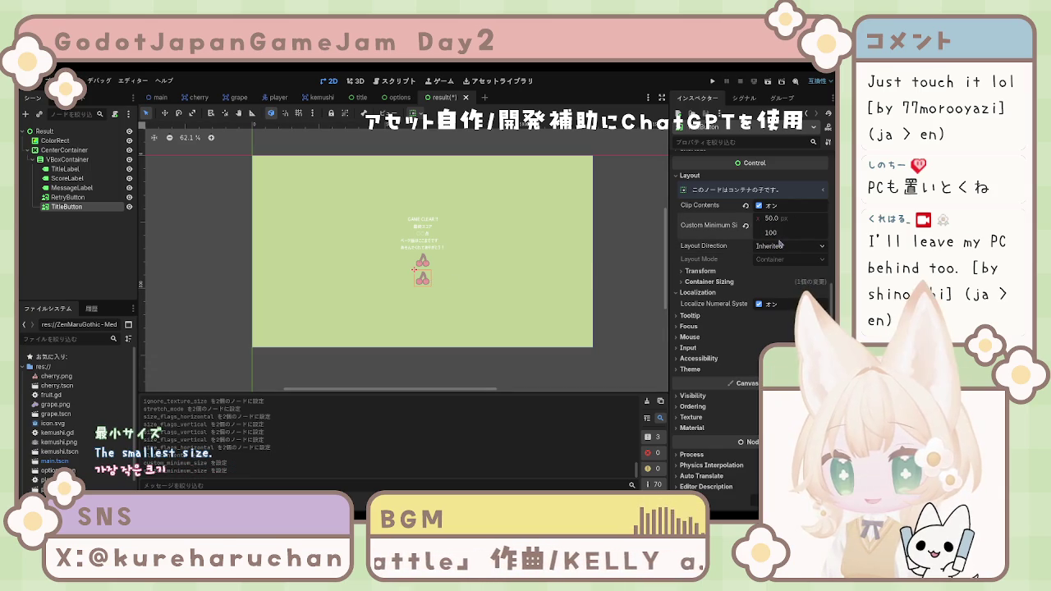
left_click(772, 220)
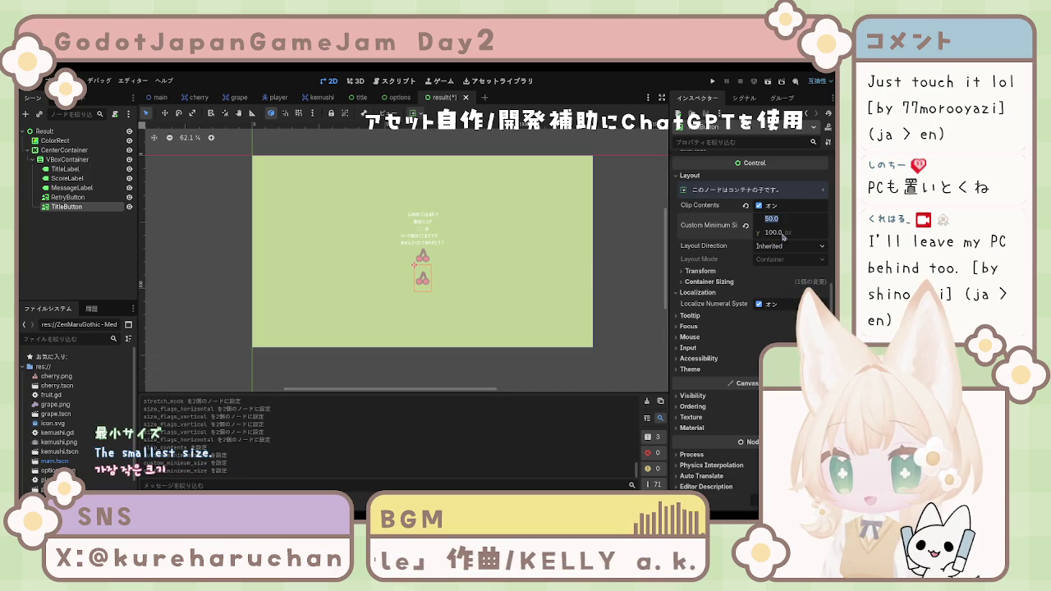
type("10")
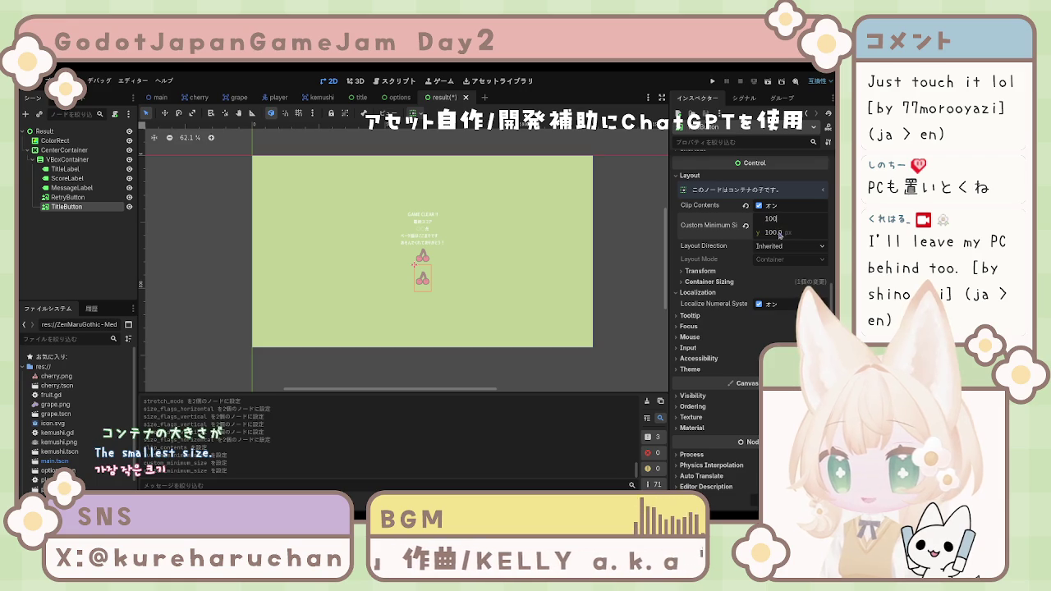
Enlarge RetryButton's Custom Minimum Size to match, then check both buttons' sizes.
left_click(430, 259)
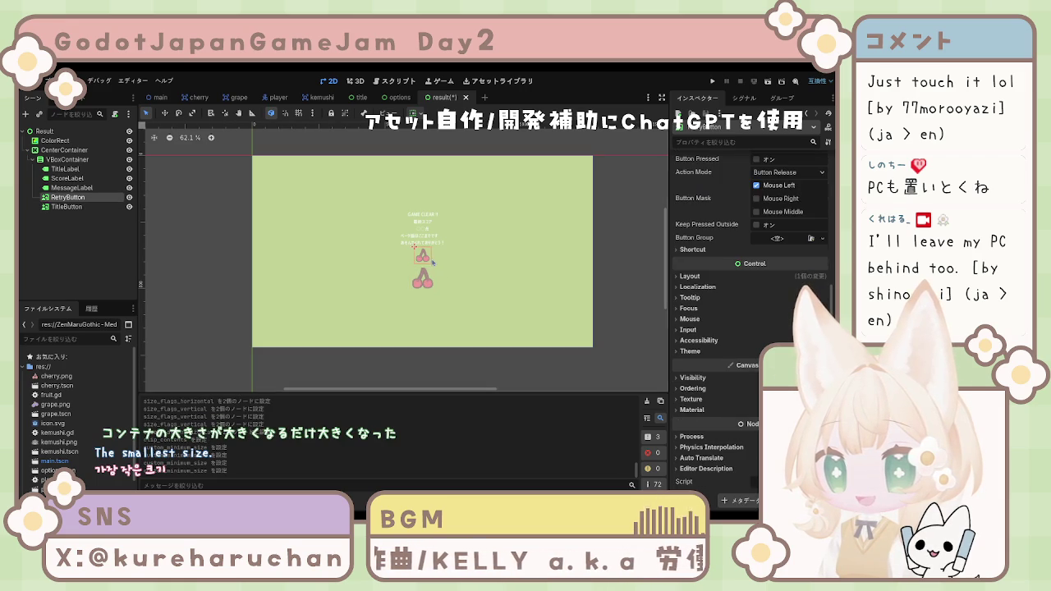
scroll(708, 368, "up", 1)
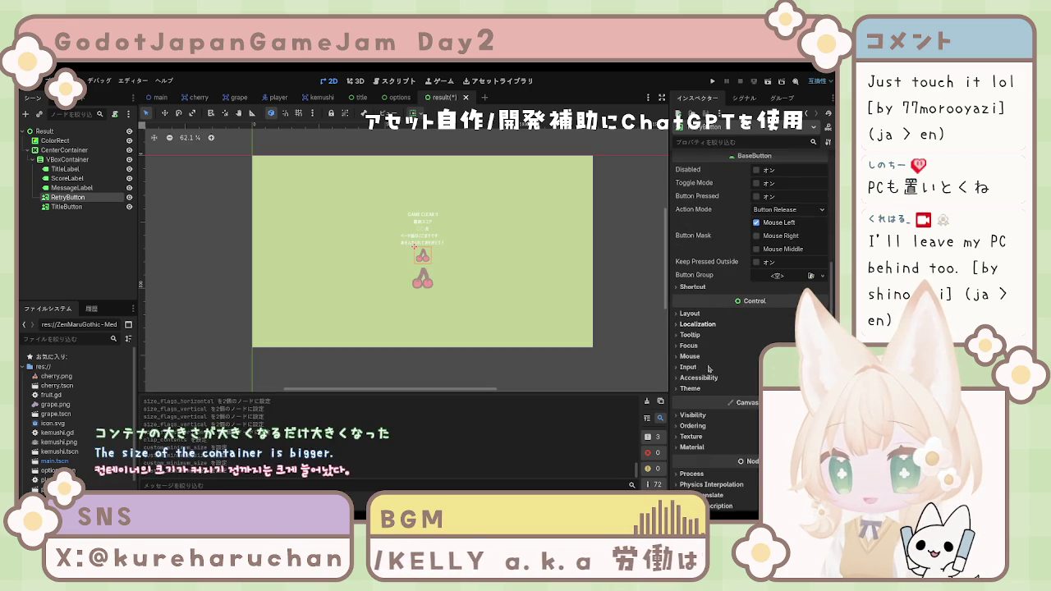
left_click(699, 315)
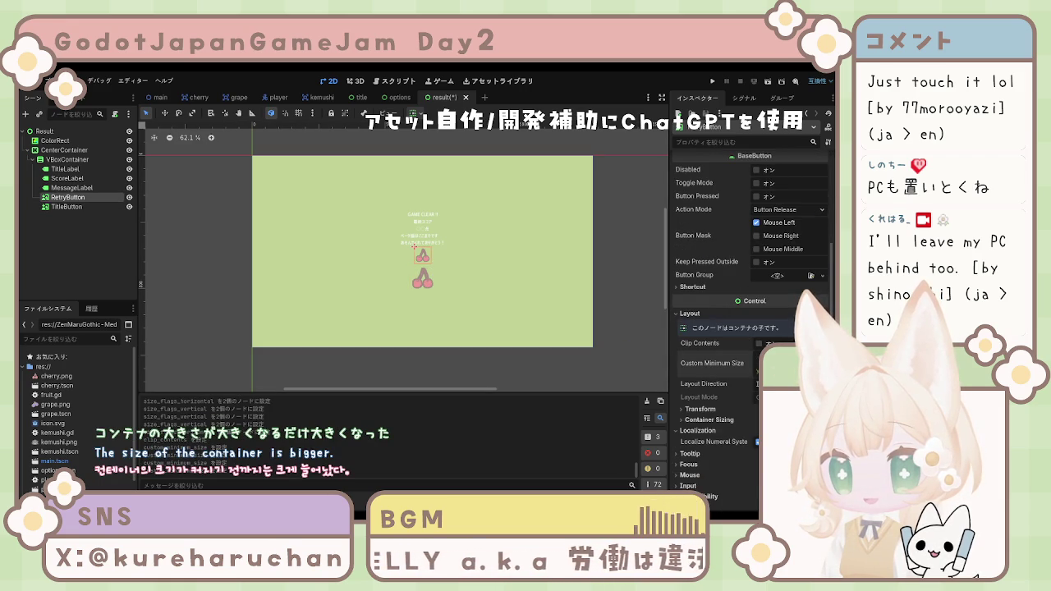
key("Return")
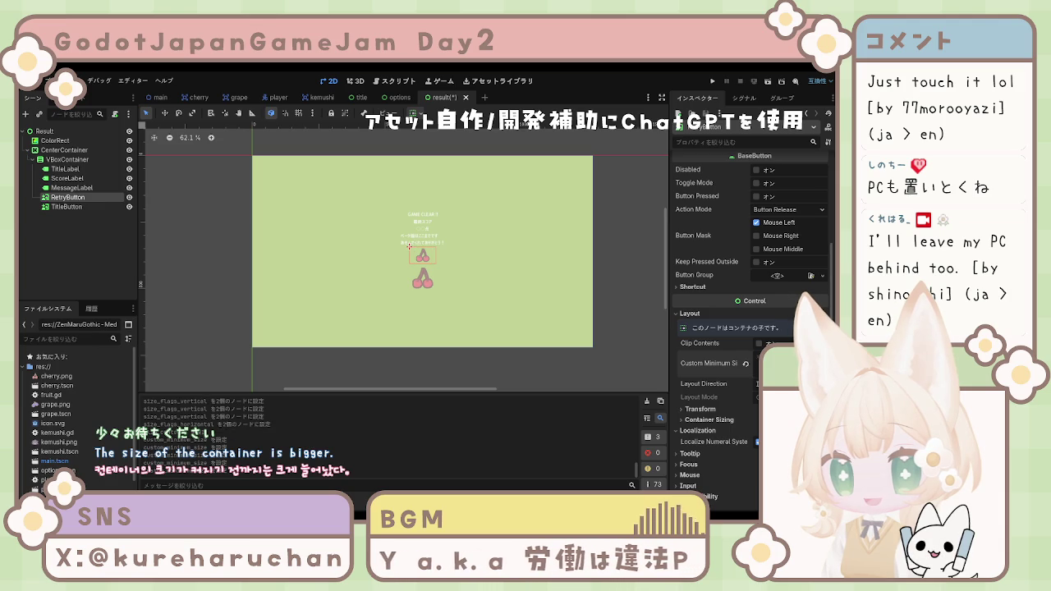
key("Return")
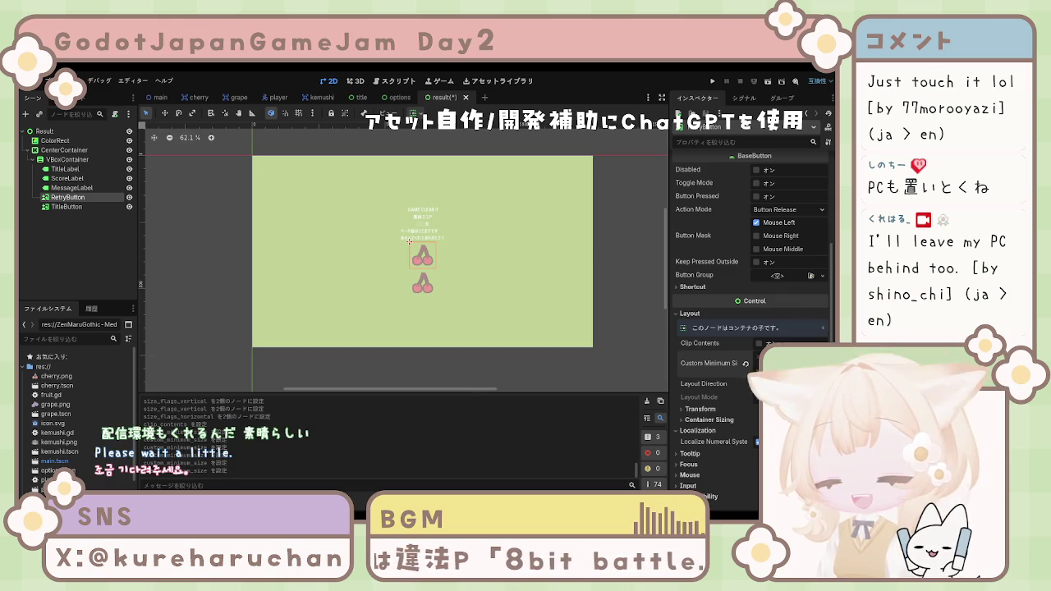
left_click(67, 207)
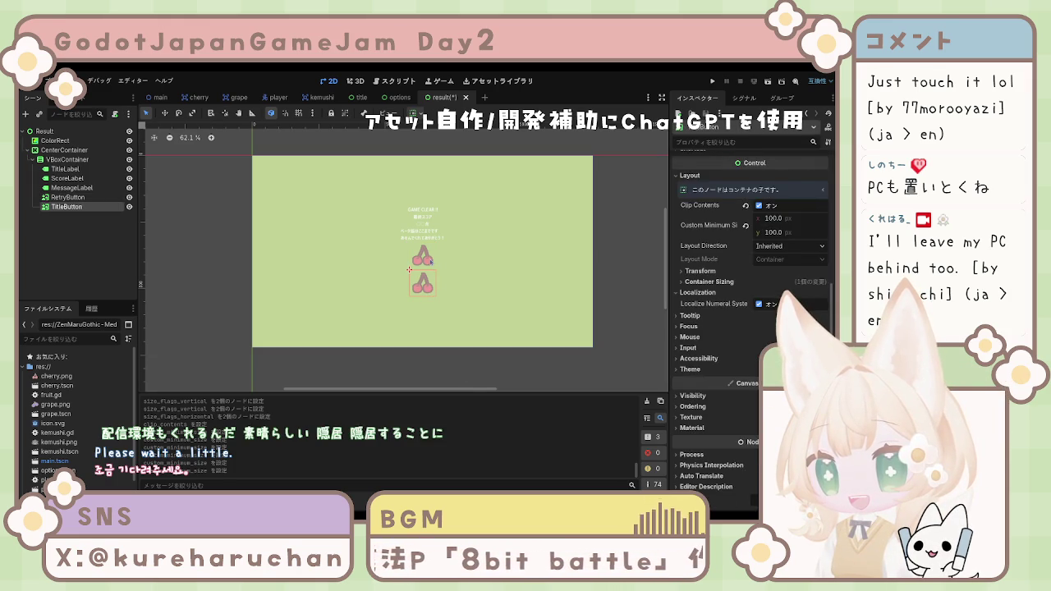
left_click(67, 197, "ctrl")
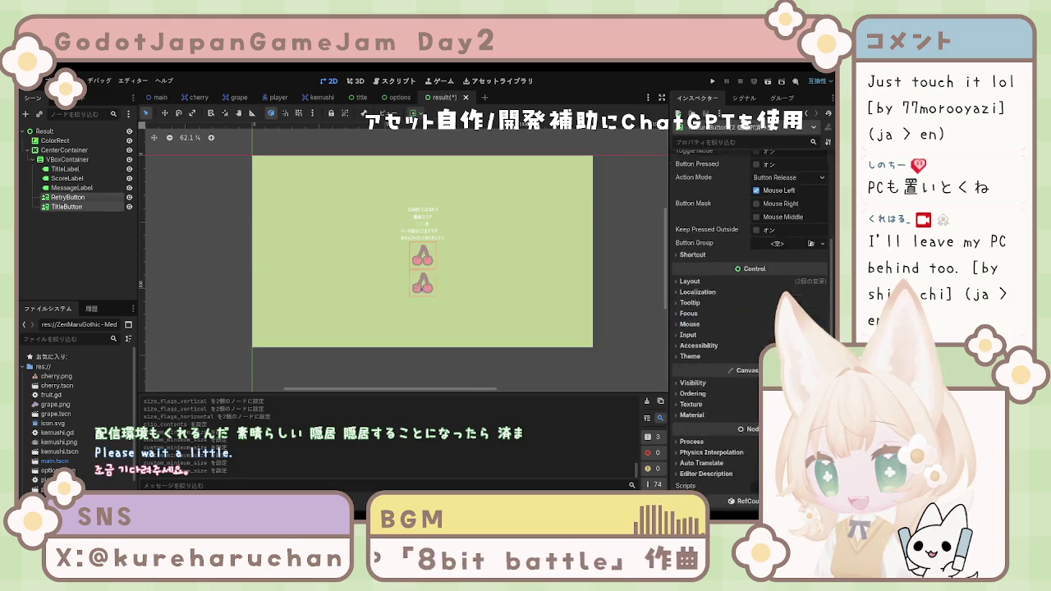
key("Escape")
scroll(411, 274, "up", 2)
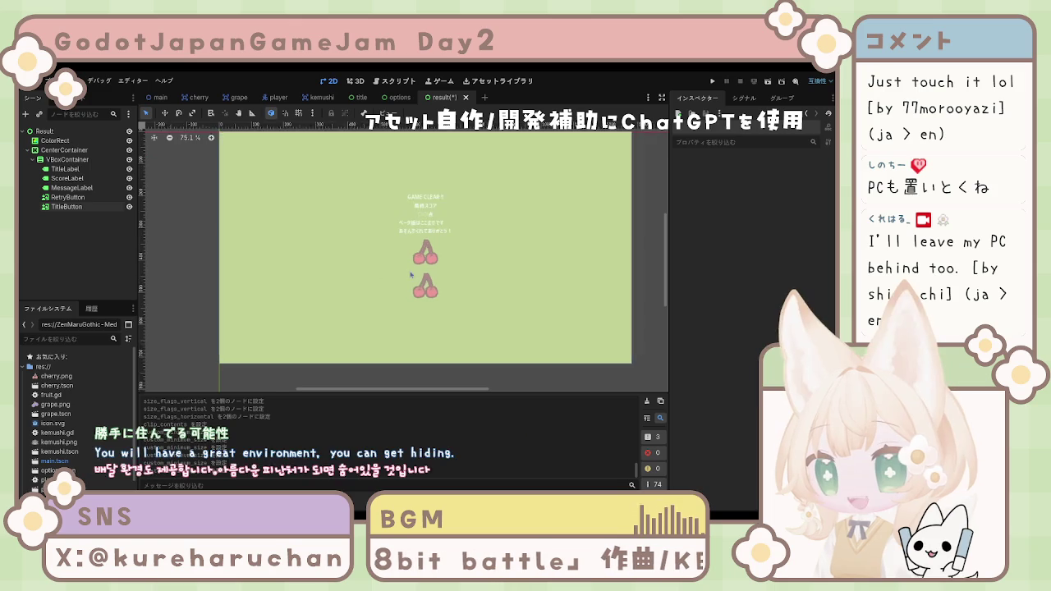
scroll(410, 274, "up", 3)
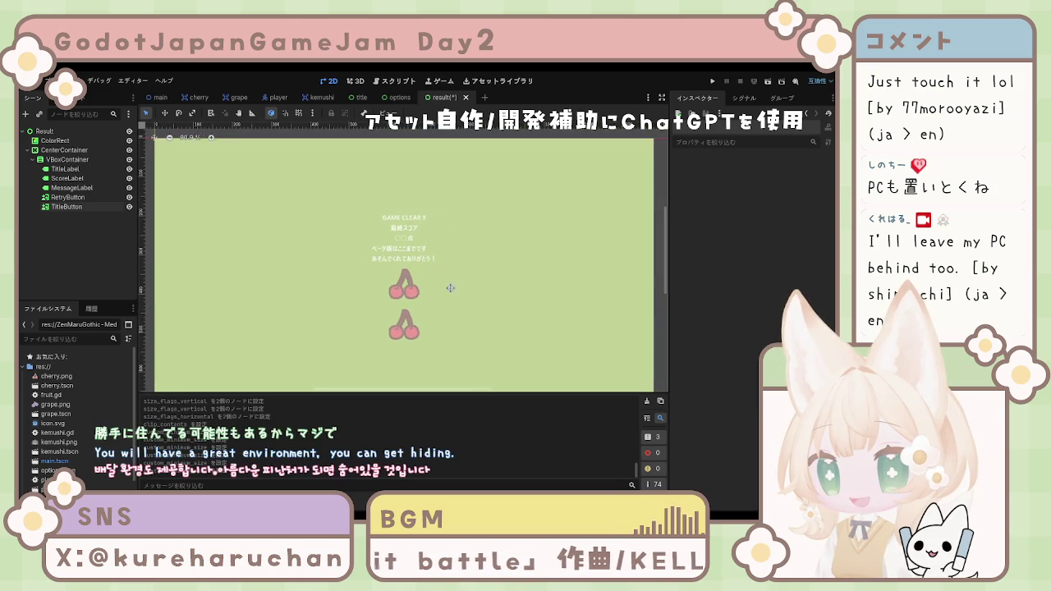
scroll(450, 288, "down", 1)
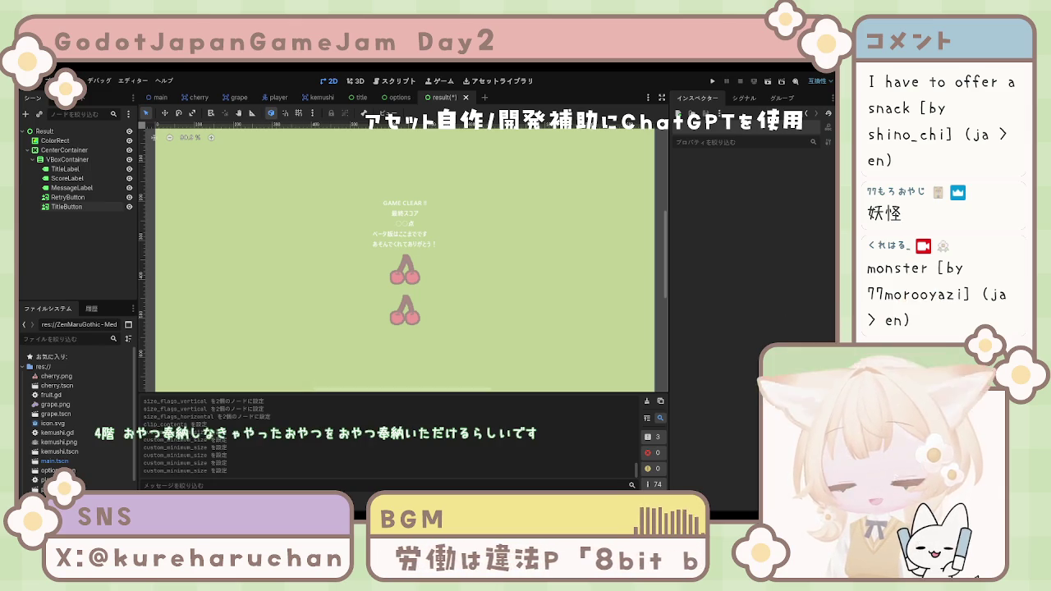
left_click(405, 267)
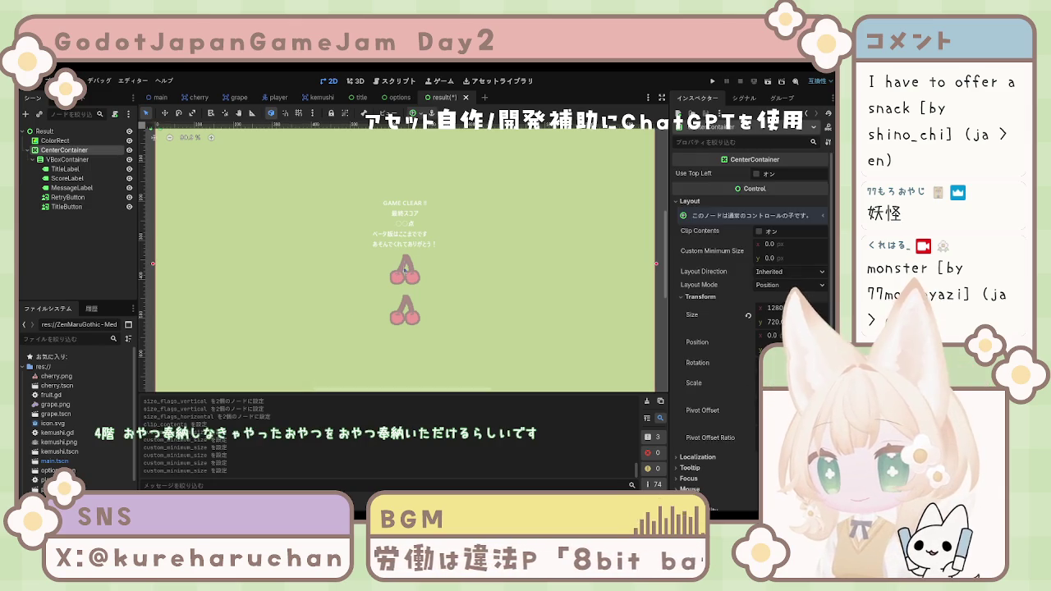
Check the message label's layout minimum width.
left_click(410, 205)
left_click(415, 244)
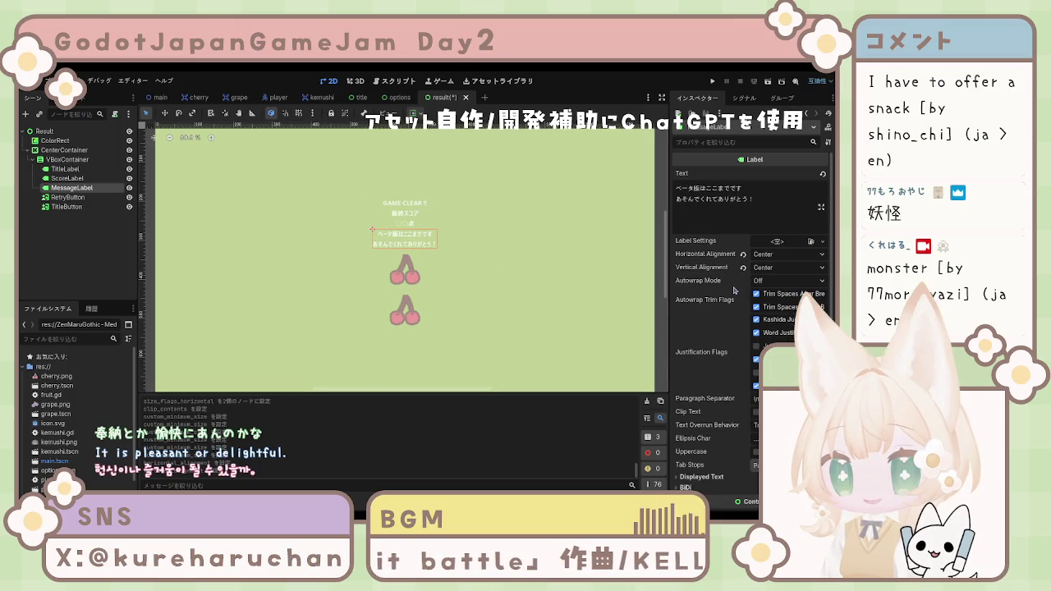
scroll(714, 321, "down", 5)
left_click(705, 336)
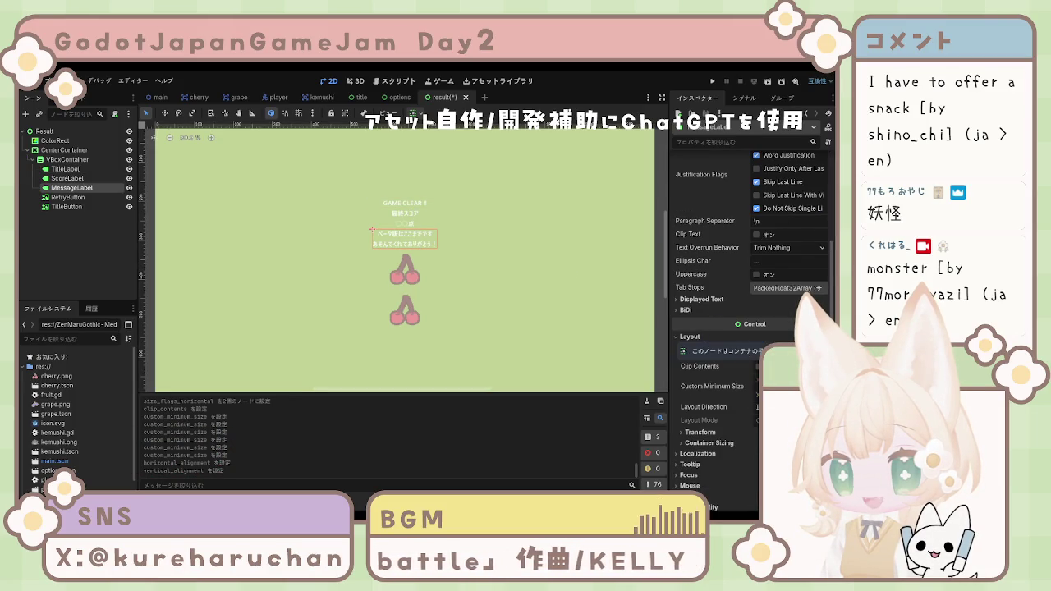
scroll(739, 328, "down", 1)
left_click(769, 291)
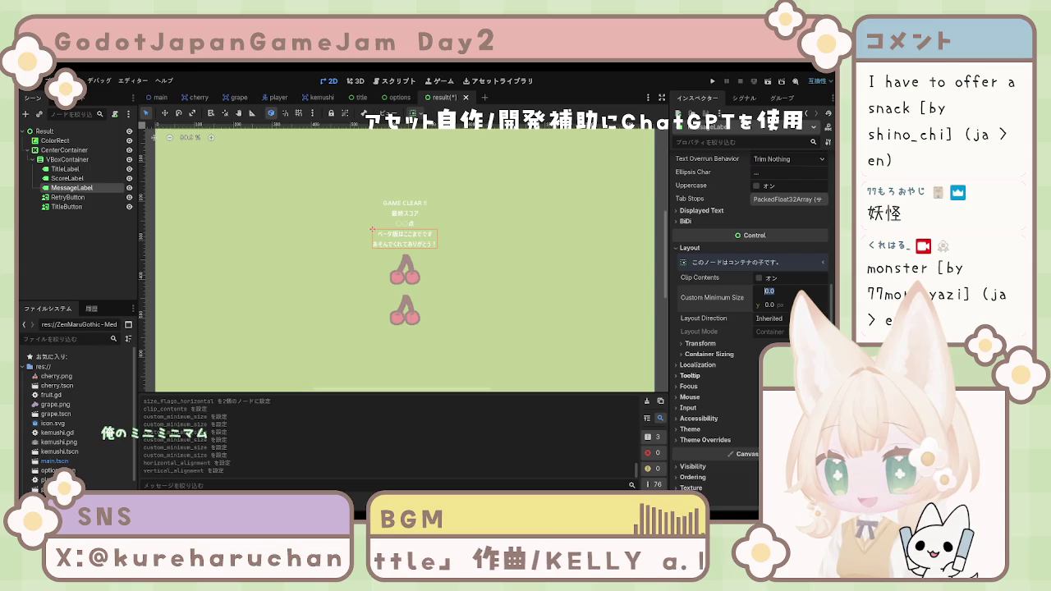
Give the title, score and message labels a shared Font Size override of 18.
left_click(405, 205)
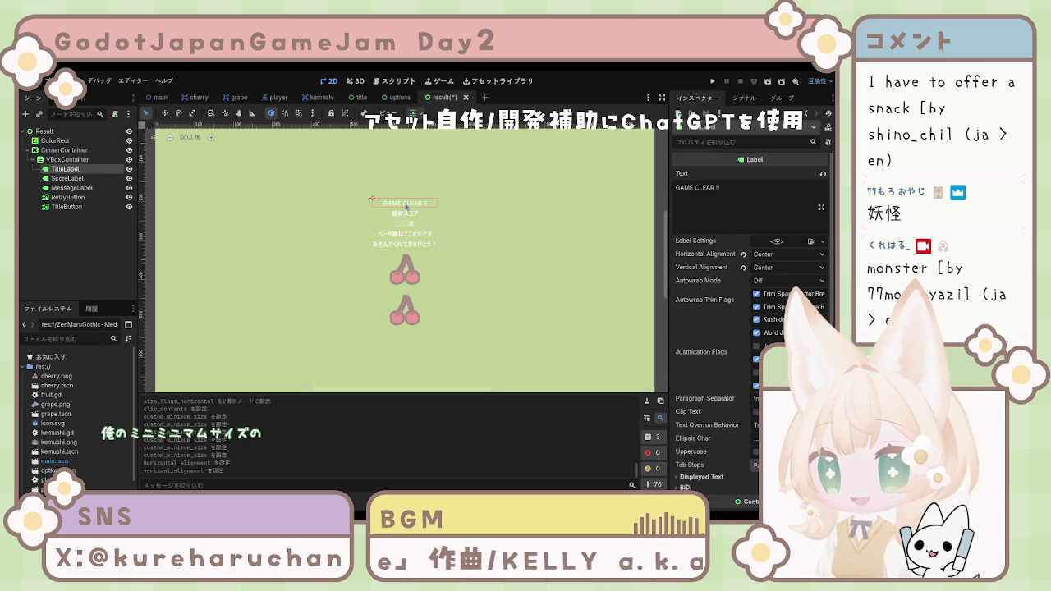
left_click(408, 214, "shift")
left_click(404, 238, "shift")
scroll(712, 313, "down", 5)
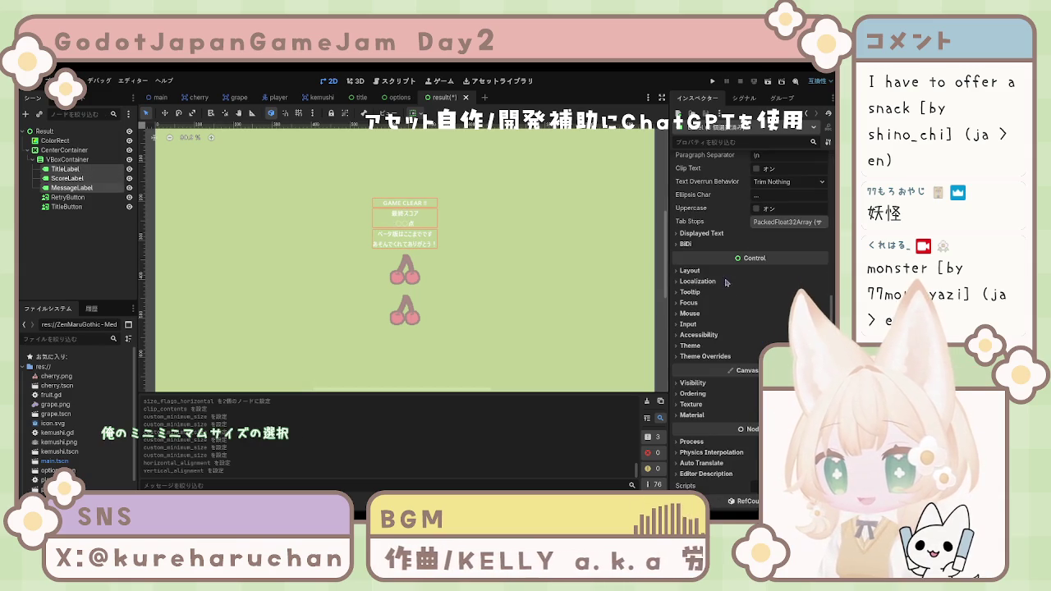
left_click(705, 356)
scroll(706, 345, "down", 1)
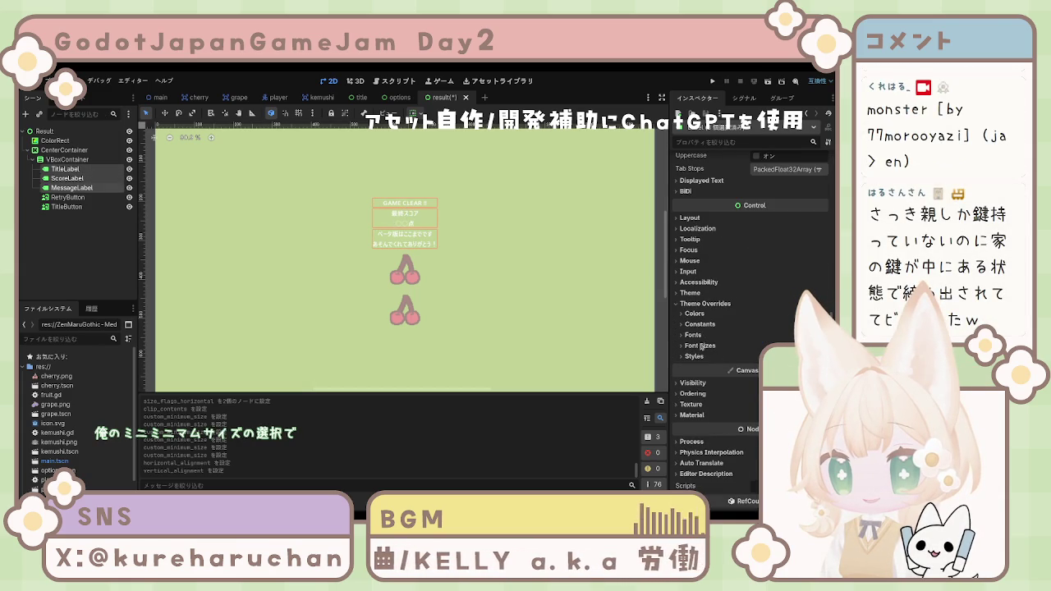
left_click(700, 345)
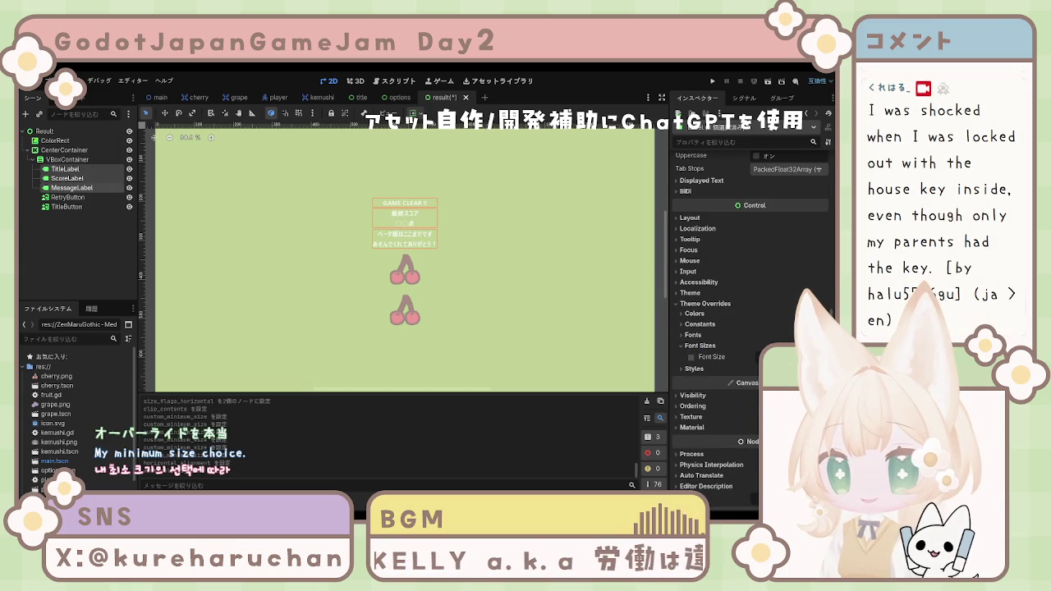
left_click(691, 358)
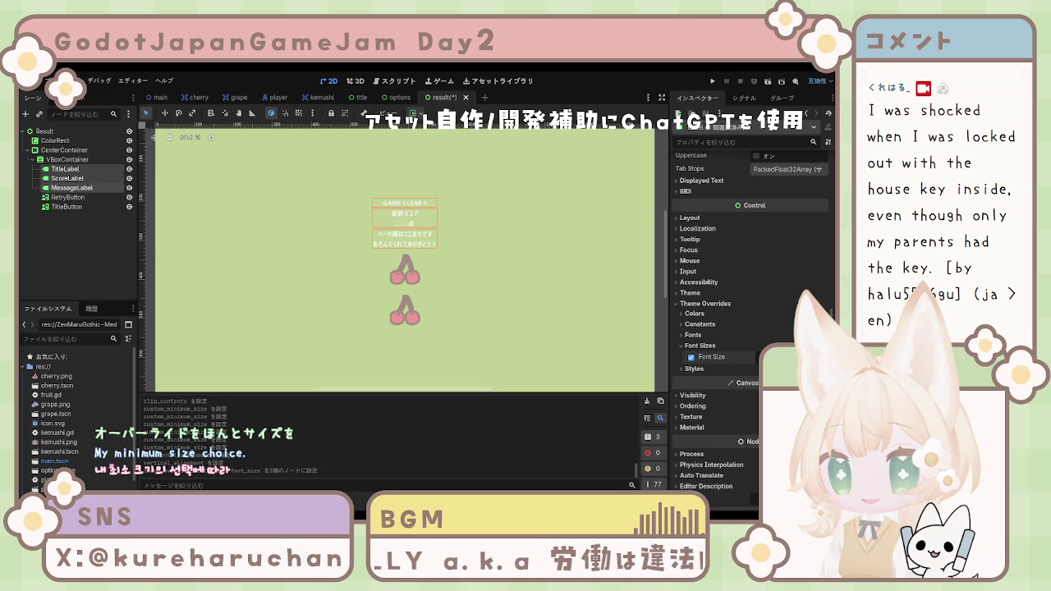
scroll(739, 328, "up", 3)
scroll(739, 329, "down", 3)
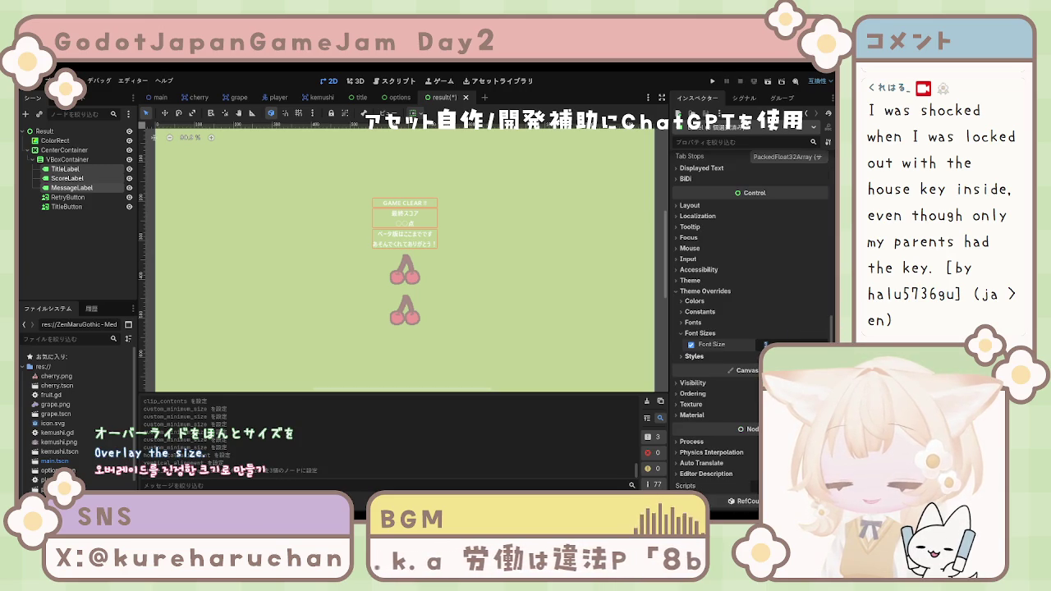
type("18")
key("Return")
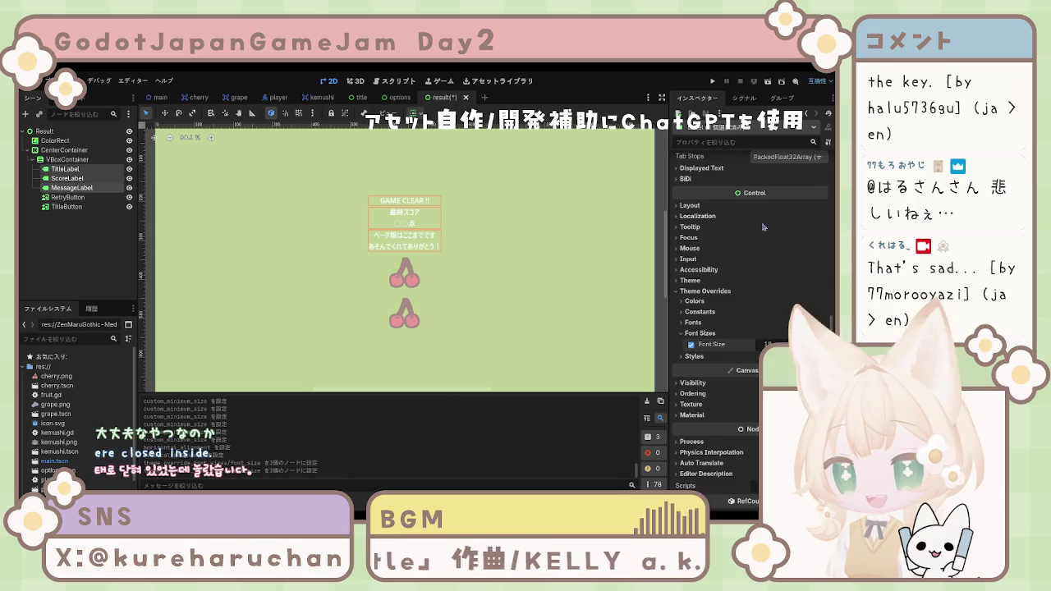
Set the GAME CLEAR !! title's Font Size override to 32.
left_click(413, 233)
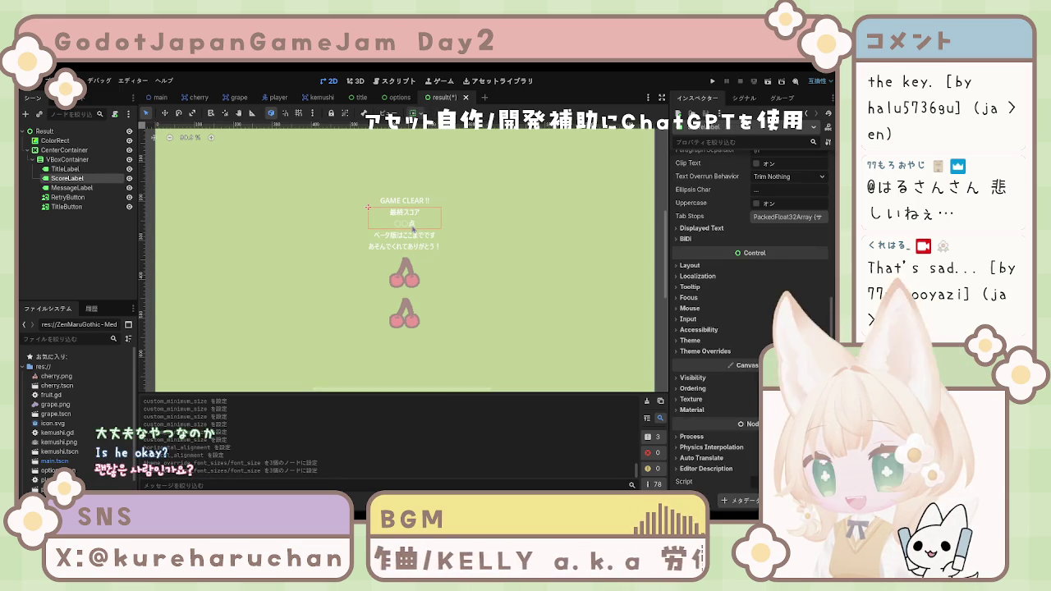
left_click(409, 220)
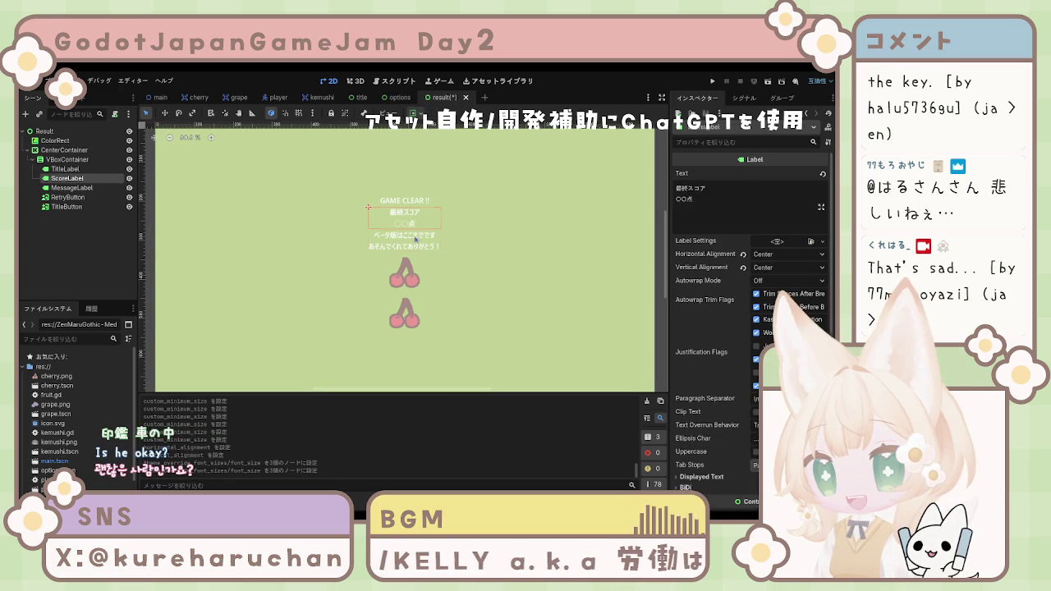
left_click(417, 225)
left_click(420, 238)
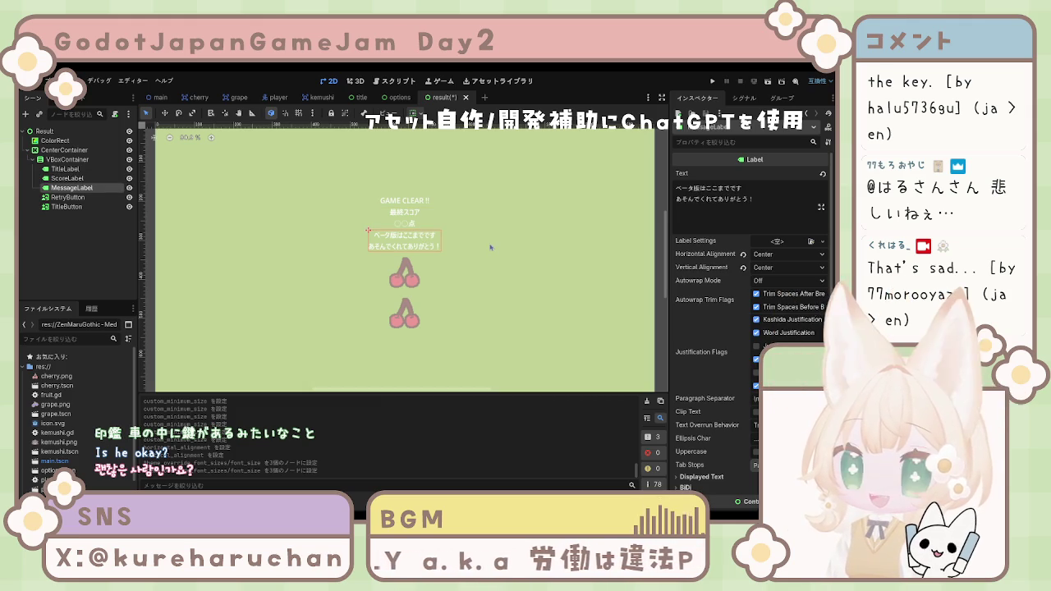
left_click(417, 224)
left_click(421, 226)
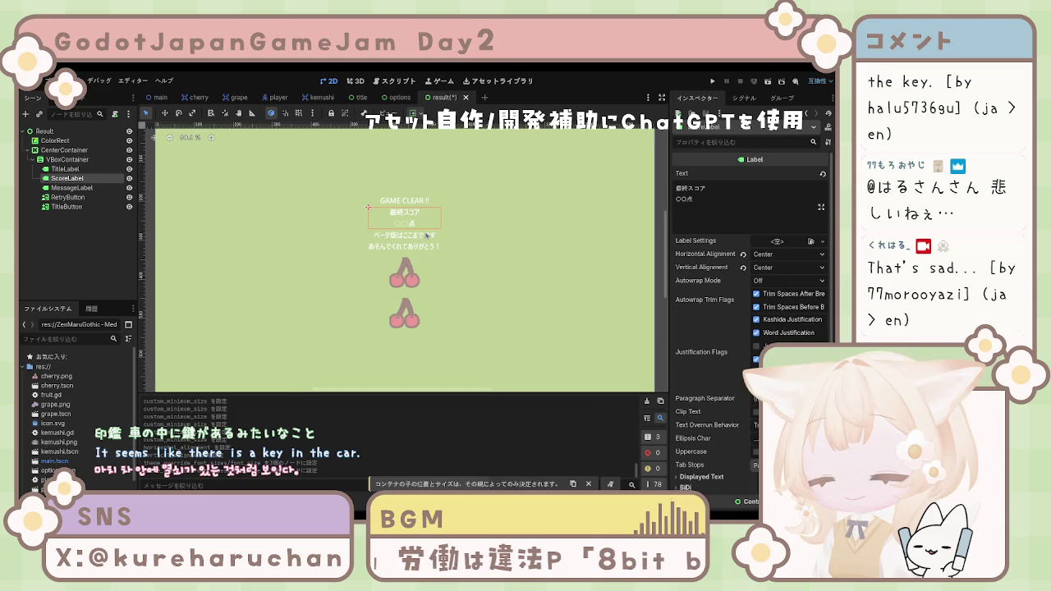
left_click(406, 201)
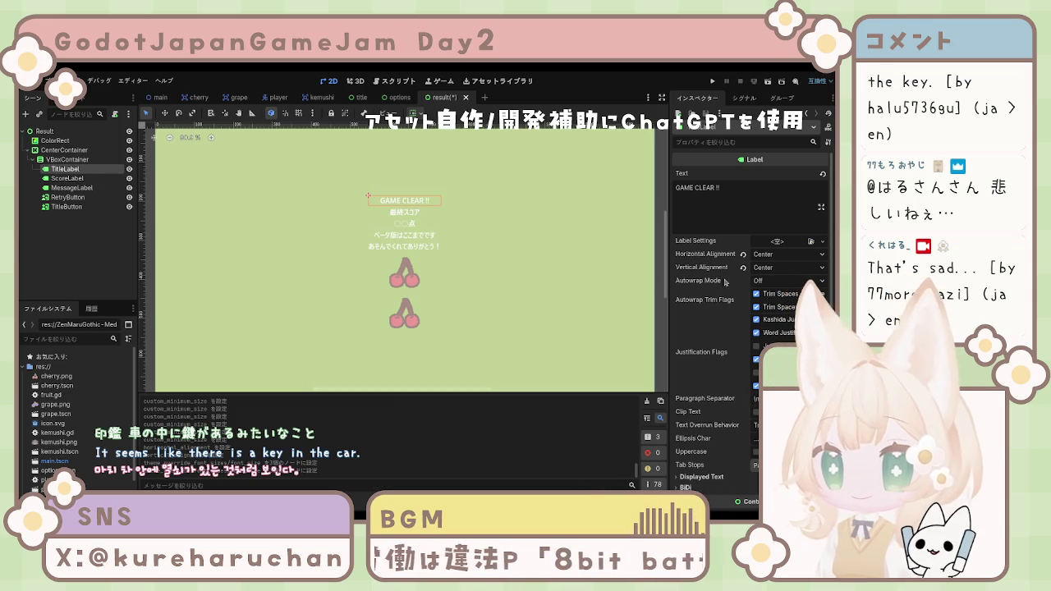
scroll(753, 429, "down", 5)
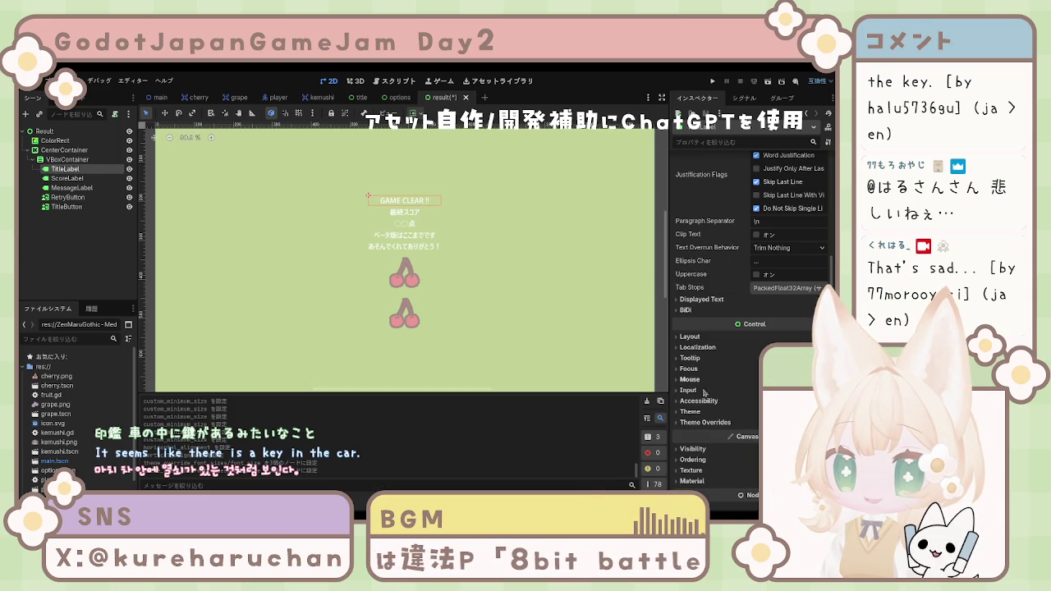
left_click(705, 422)
scroll(704, 410, "down", 3)
left_click(699, 340)
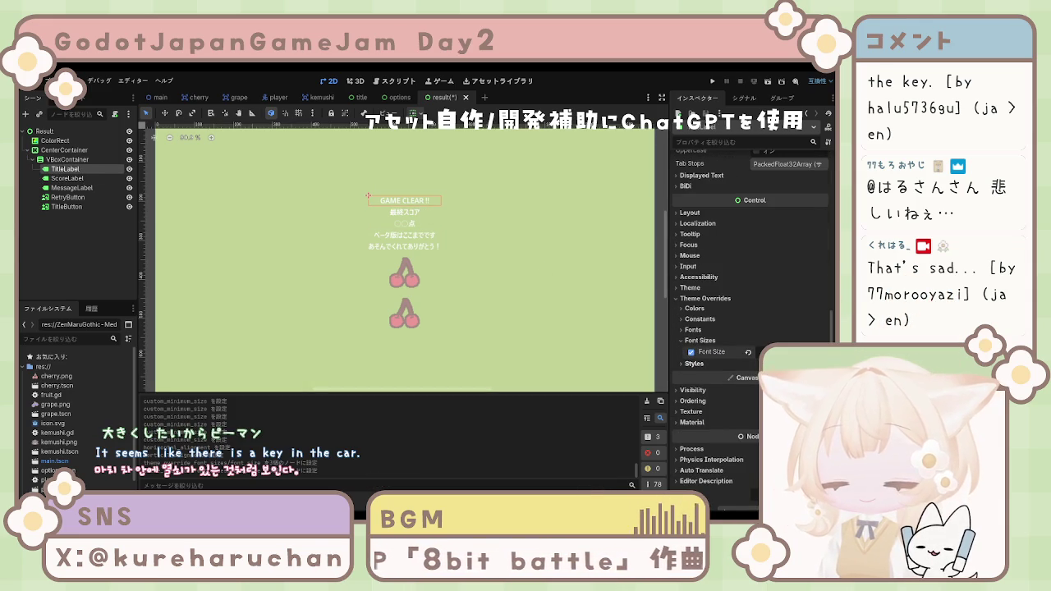
type("32")
key("Return")
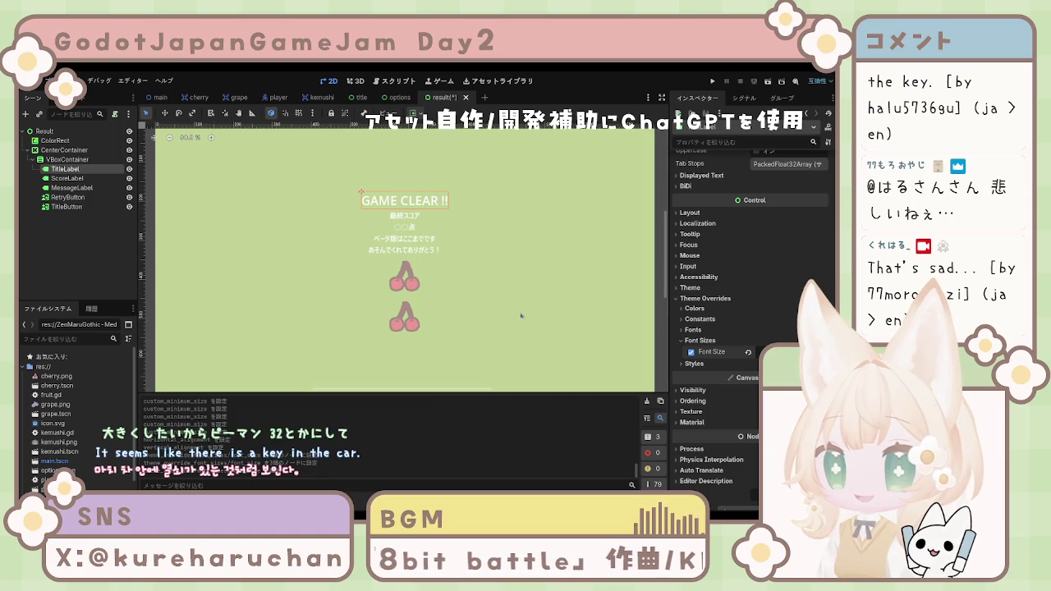
Set the score label's Font Size override to 24.
left_click(415, 230)
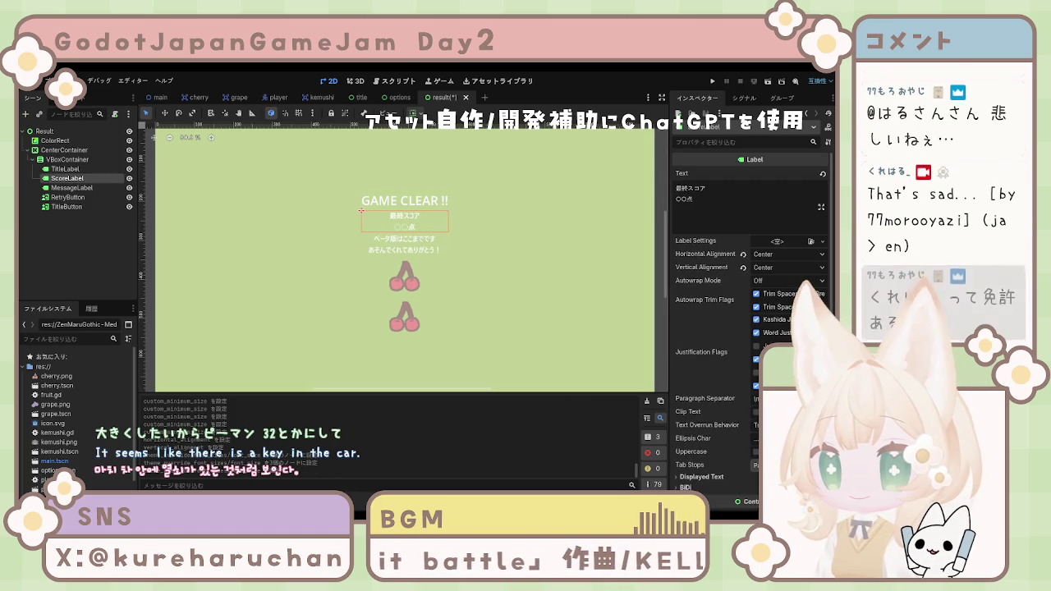
scroll(705, 457, "down", 5)
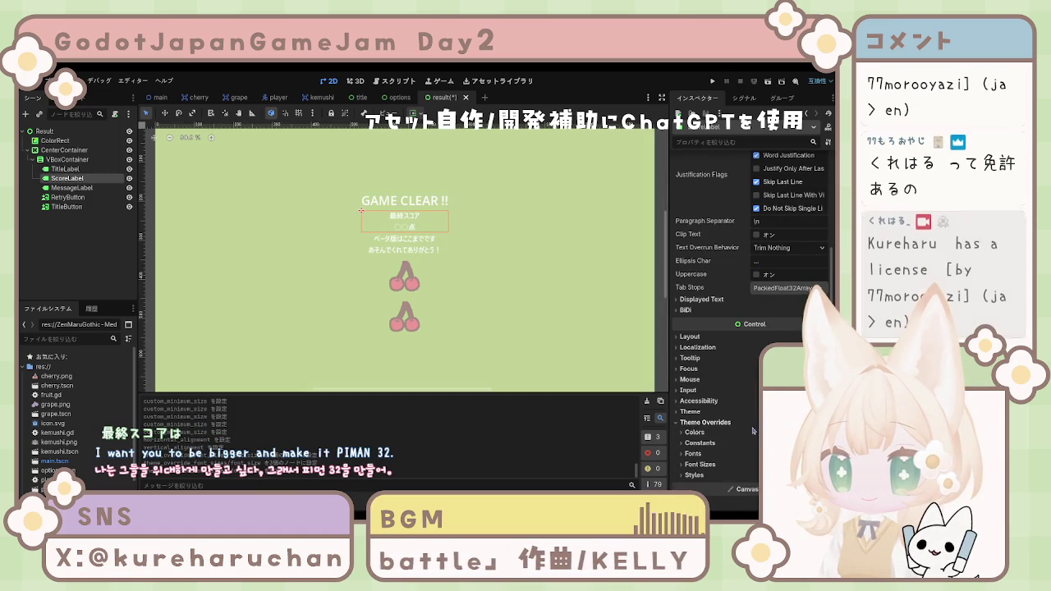
left_click(700, 464)
scroll(700, 460, "down", 1)
left_click(691, 431)
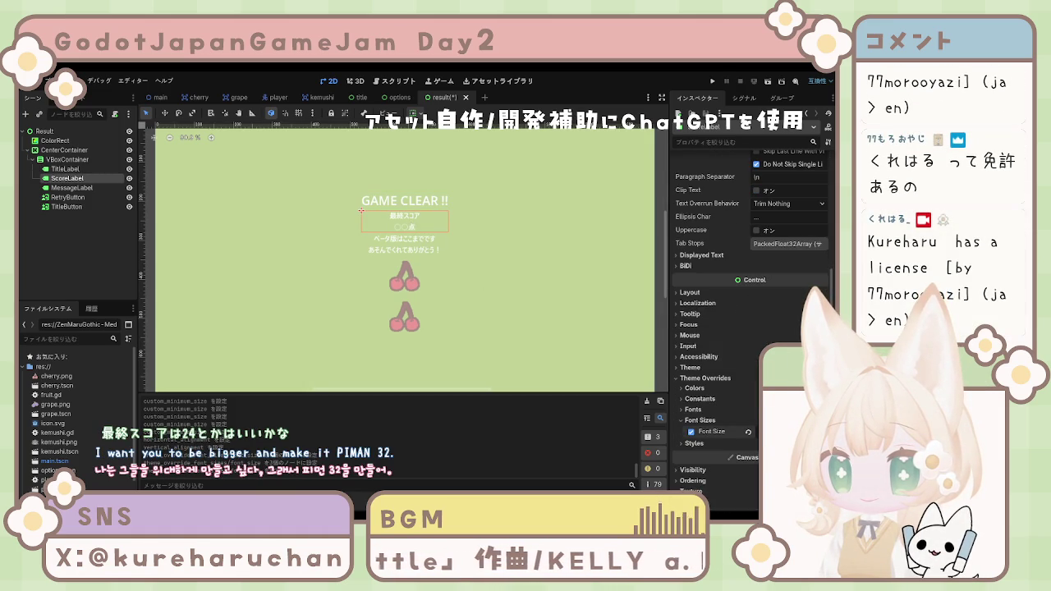
type("24")
key("Return")
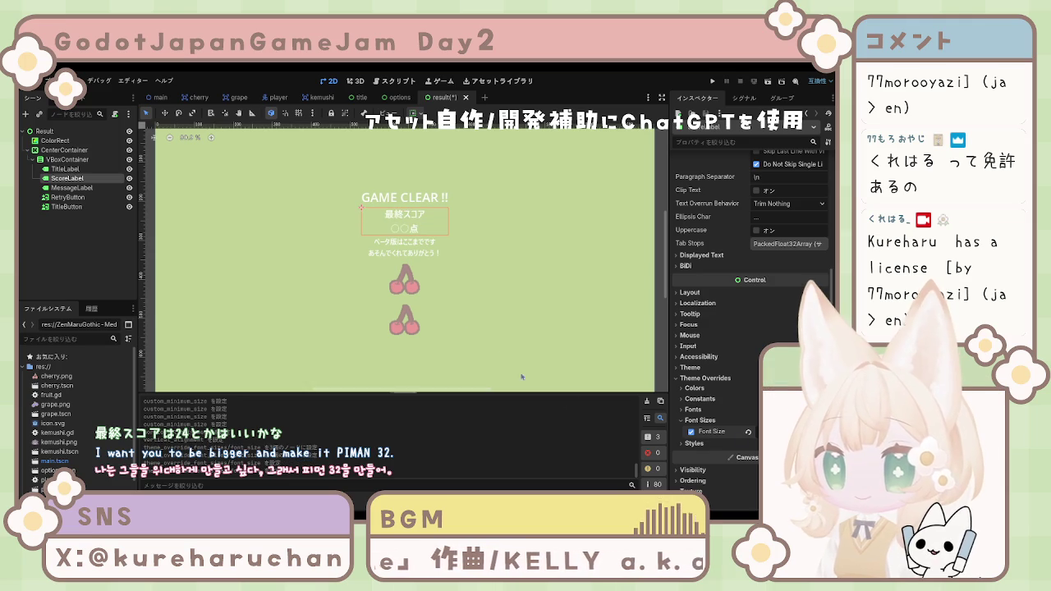
Try different font sizes on the message label, then undo the change.
left_click(473, 316)
scroll(474, 314, "down", 2)
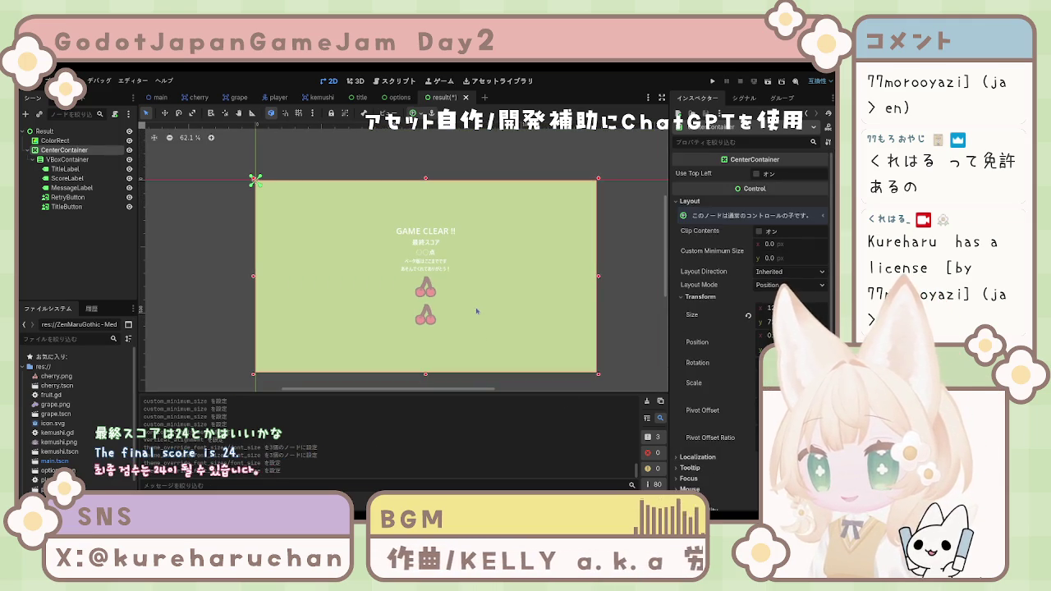
left_click(423, 265)
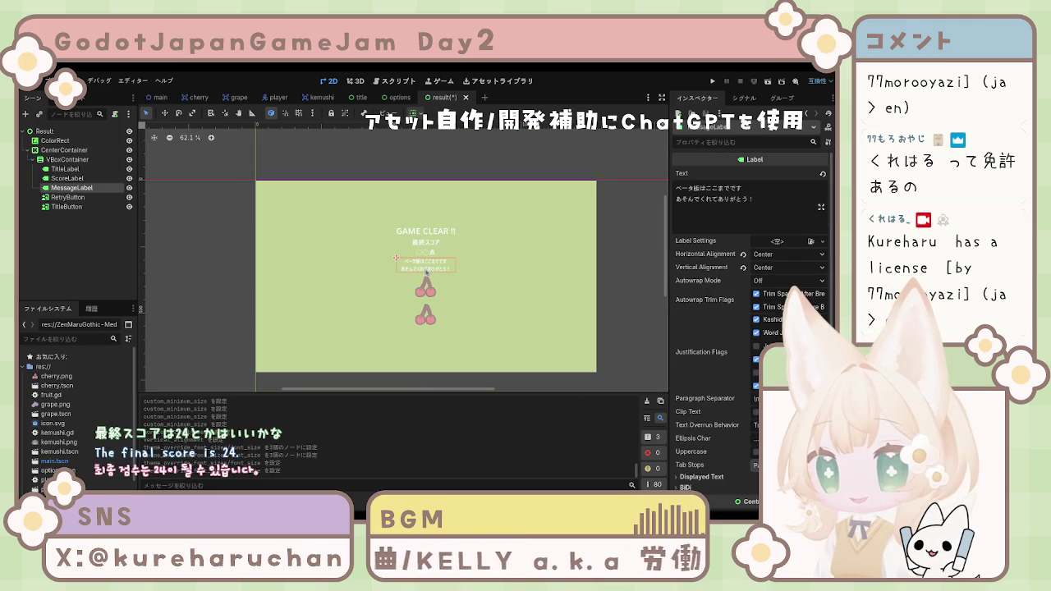
scroll(743, 366, "down", 2)
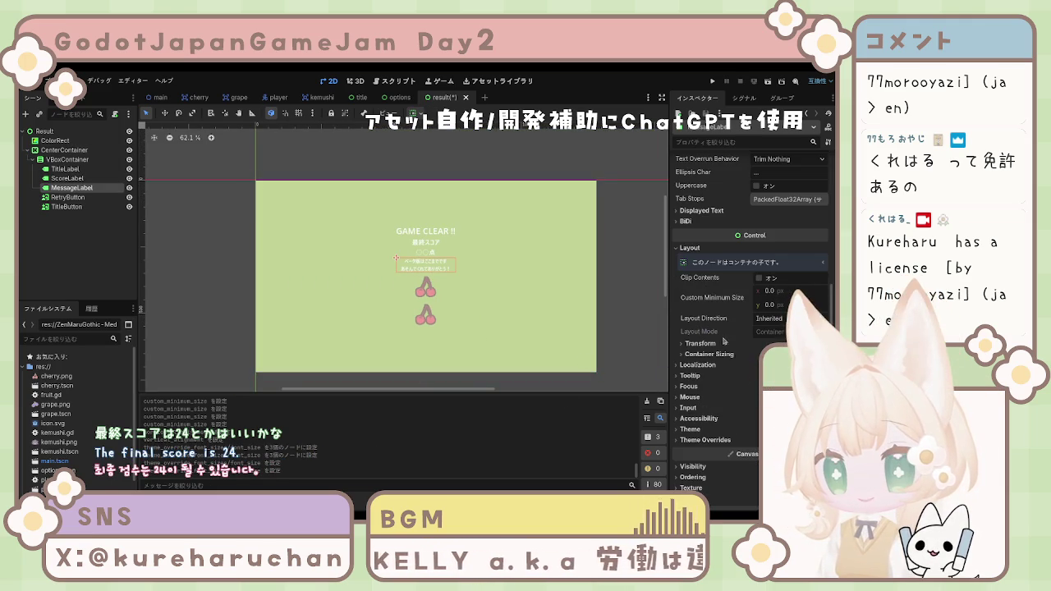
left_click(721, 440)
scroll(741, 427, "down", 3)
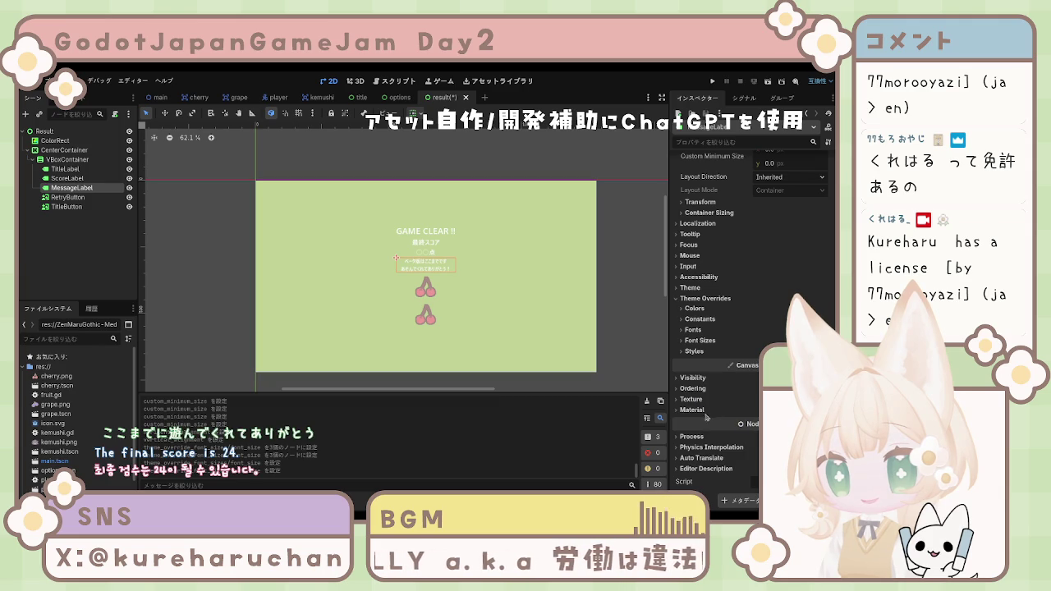
left_click(700, 340)
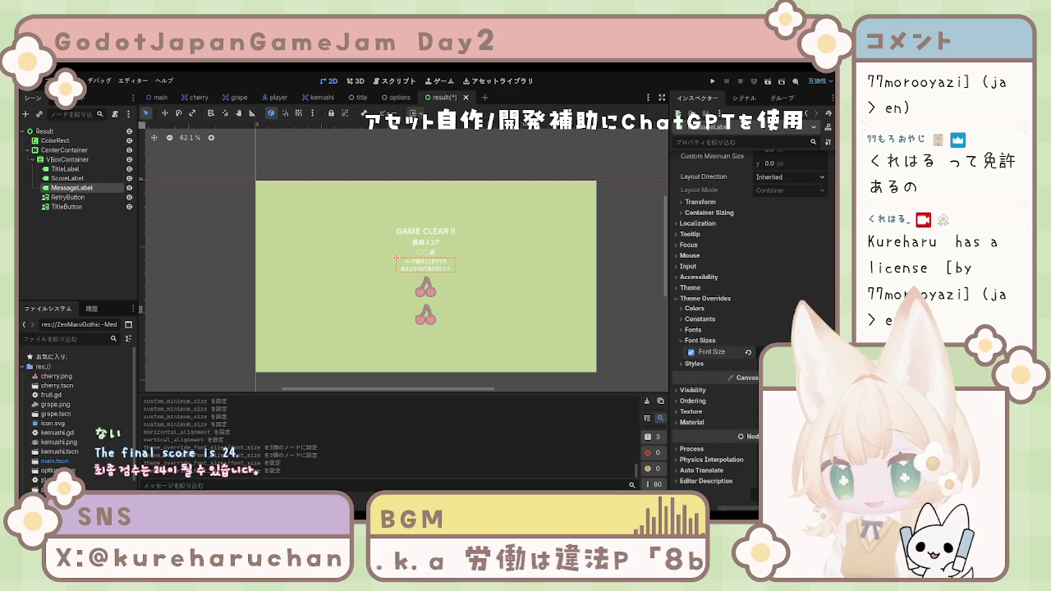
key("Return")
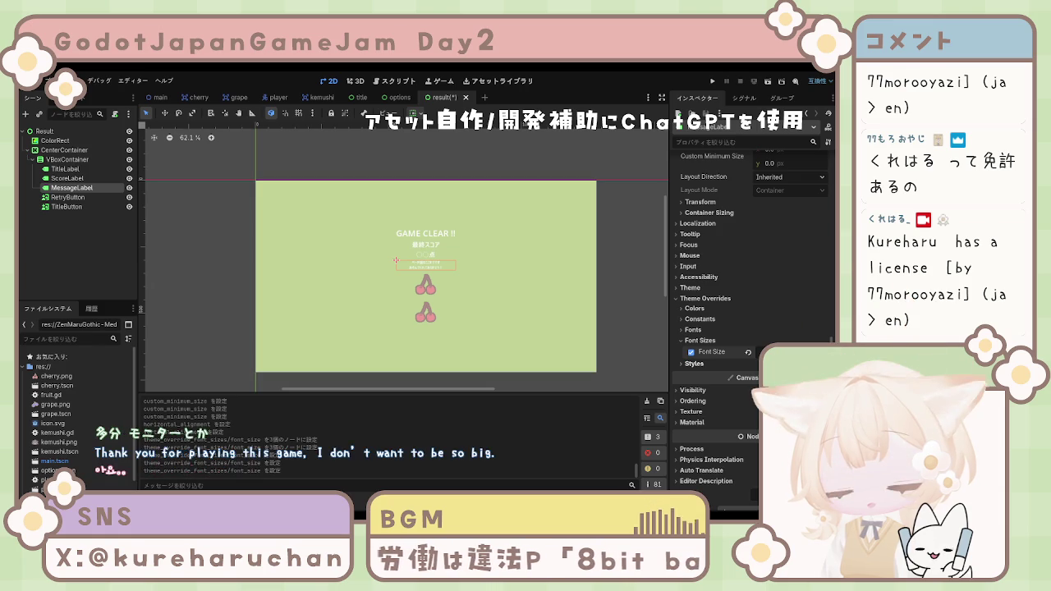
key("Return")
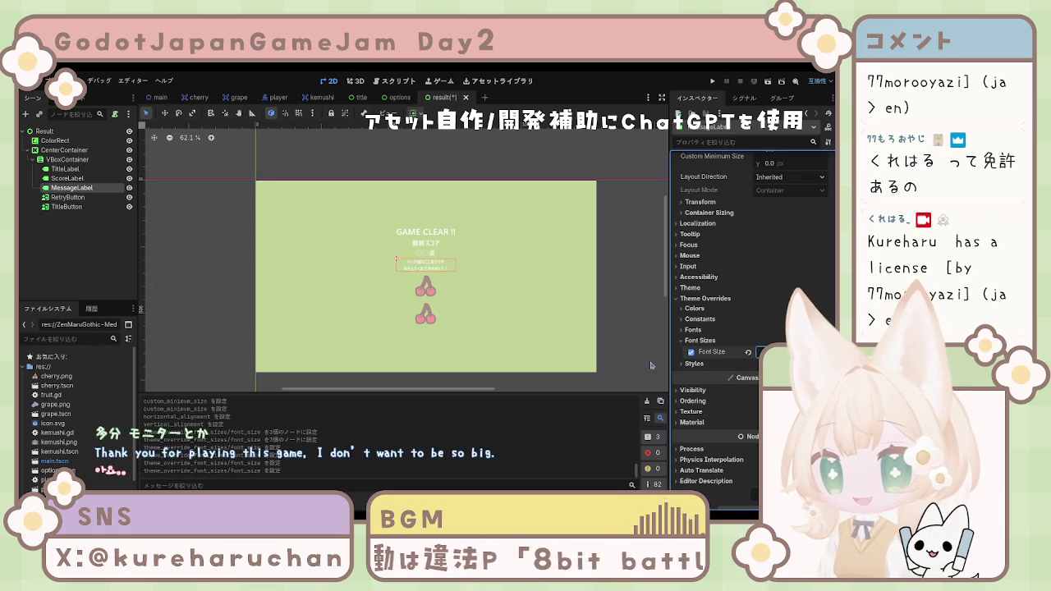
left_click(537, 314)
left_click(438, 263)
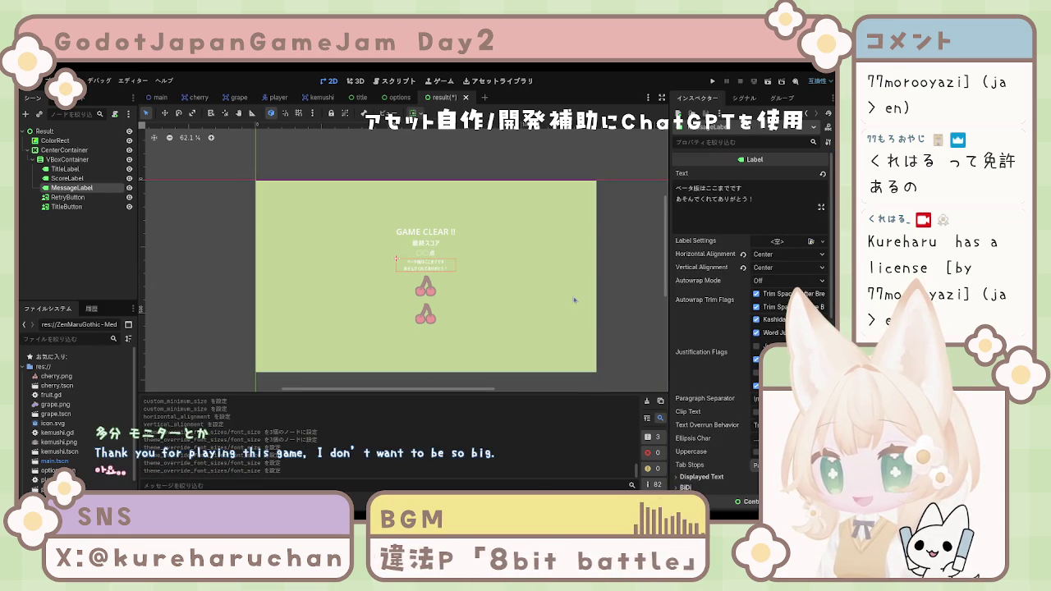
key("ctrl+z")
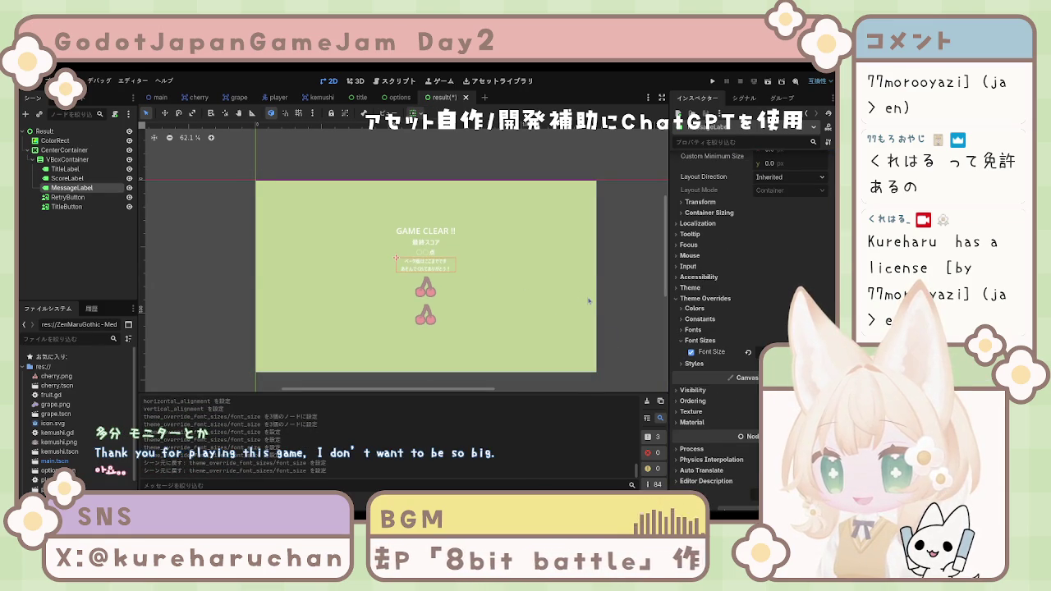
left_click(472, 290)
left_click(420, 286)
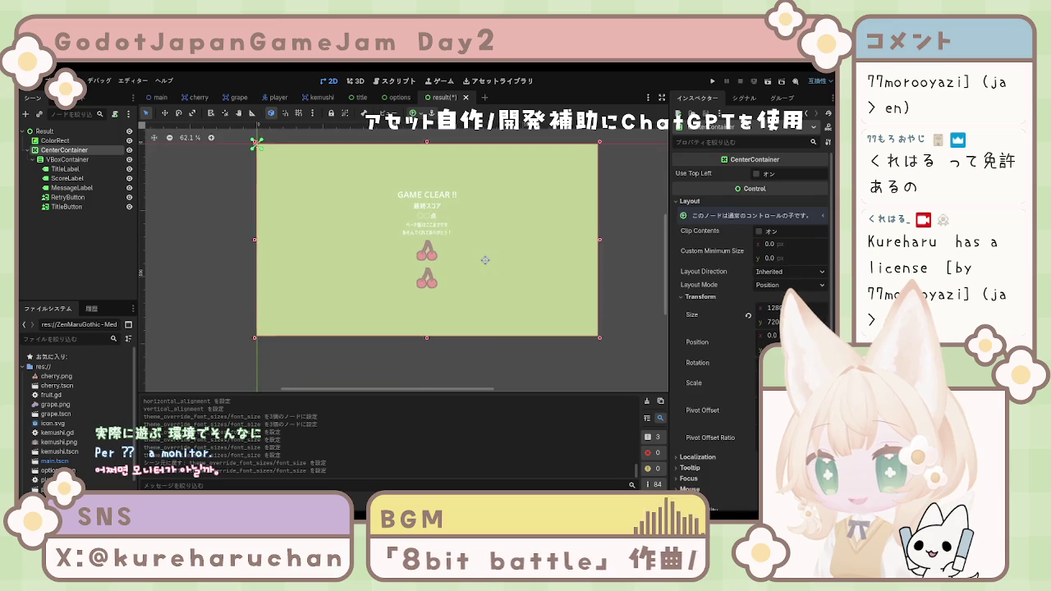
Enable the VBoxContainer's Separation override and drag it to a larger spacing value.
left_click(400, 274)
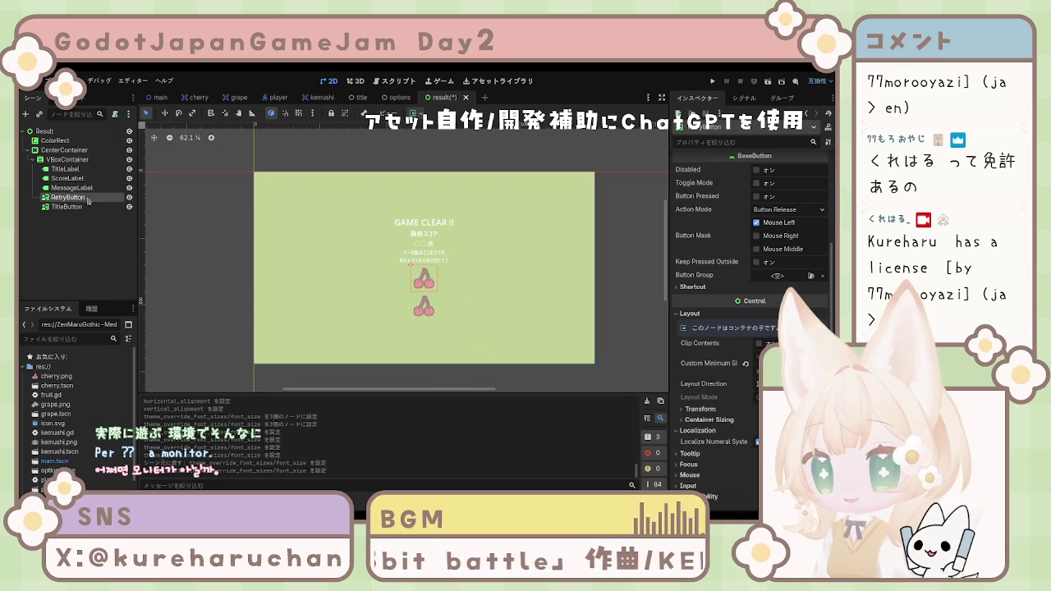
left_click(400, 274)
scroll(749, 384, "down", 2)
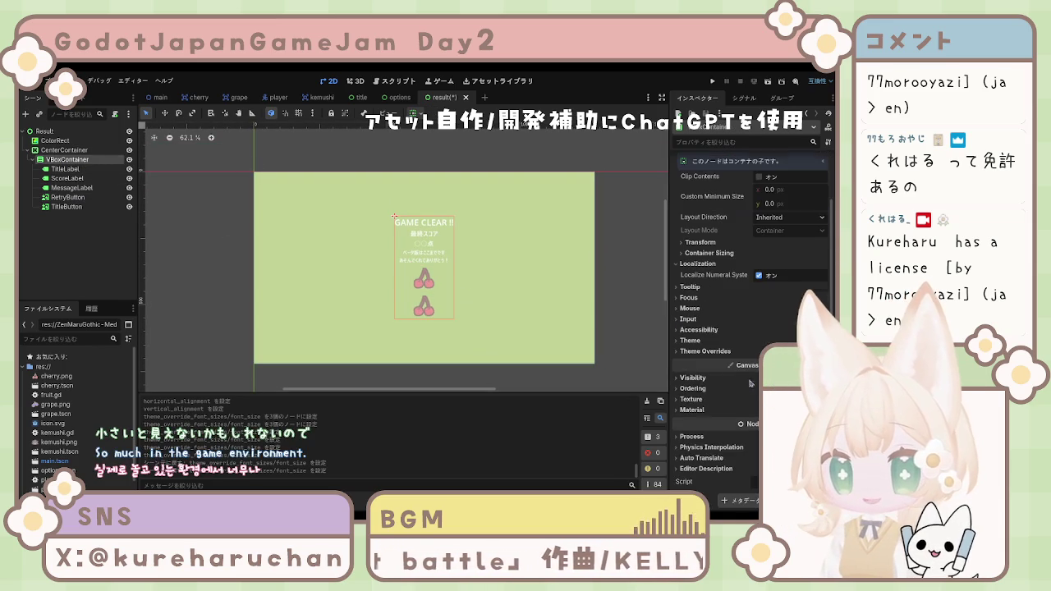
left_click(702, 351)
left_click(698, 361)
left_click(691, 372)
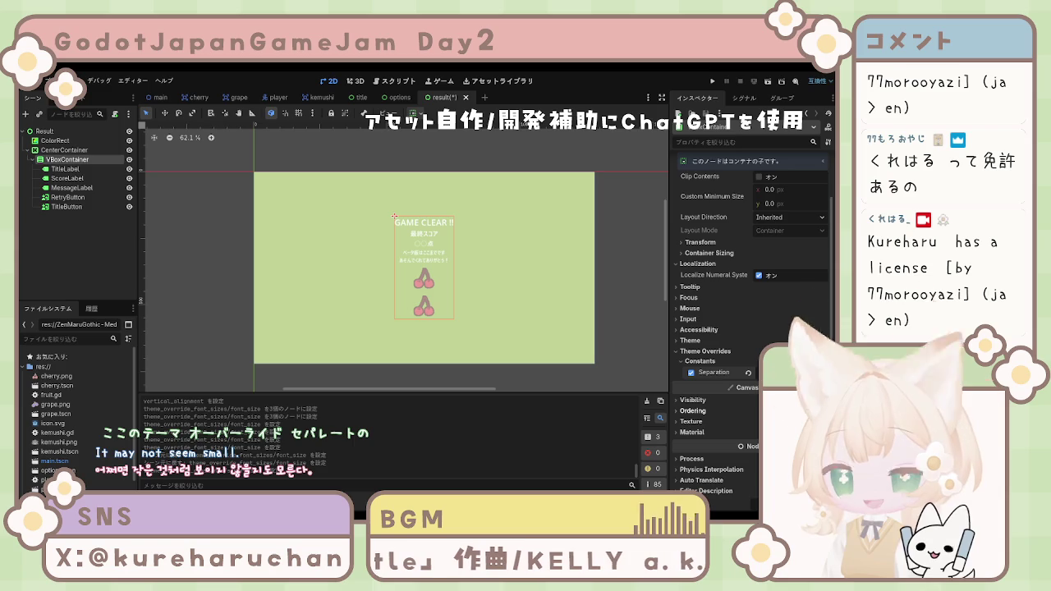
left_click_drag(788, 372, 808, 372)
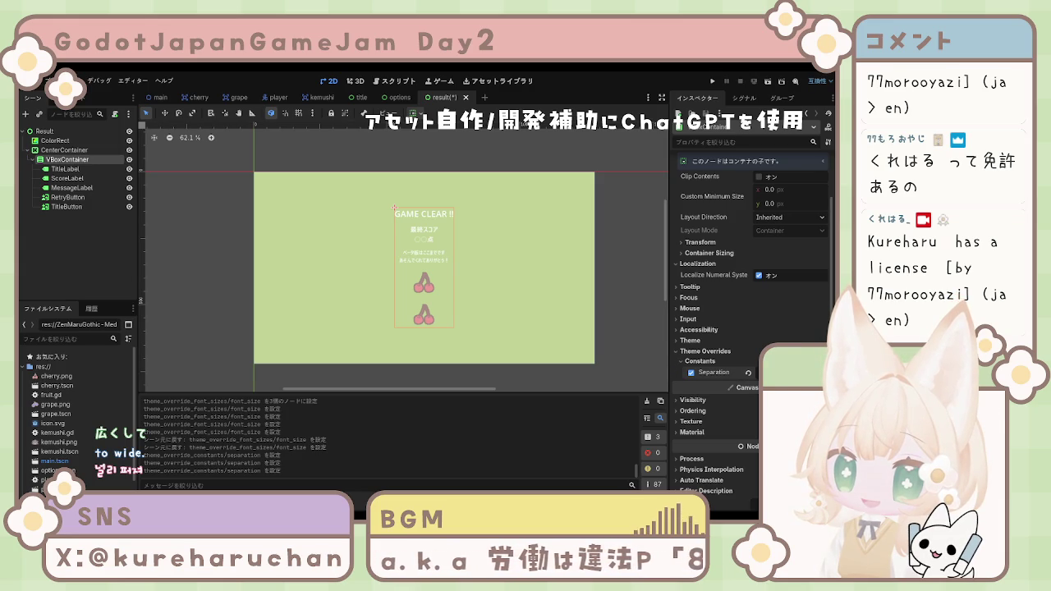
key("Return")
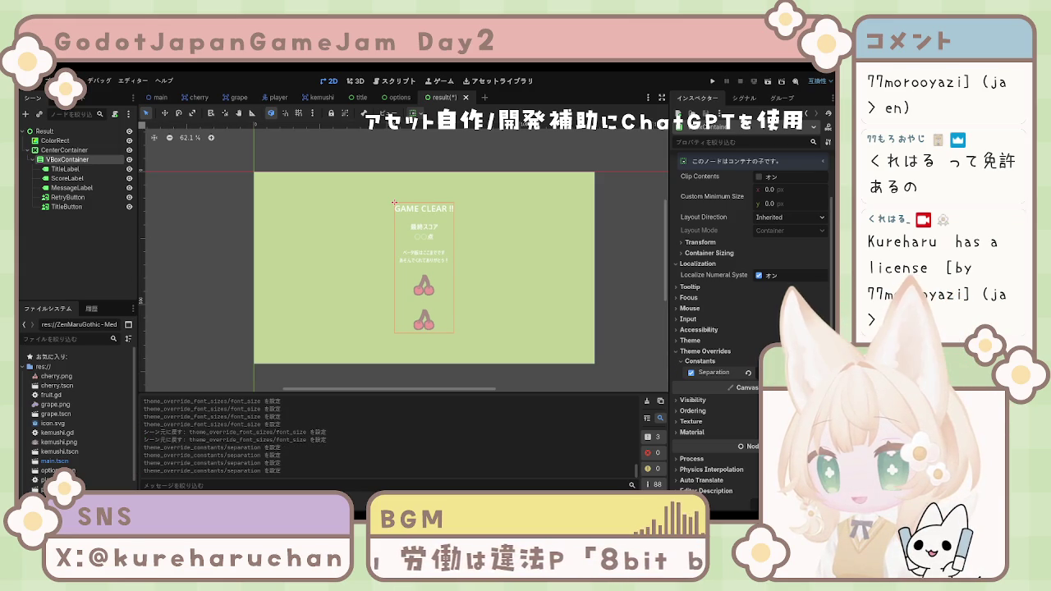
left_click(60, 207)
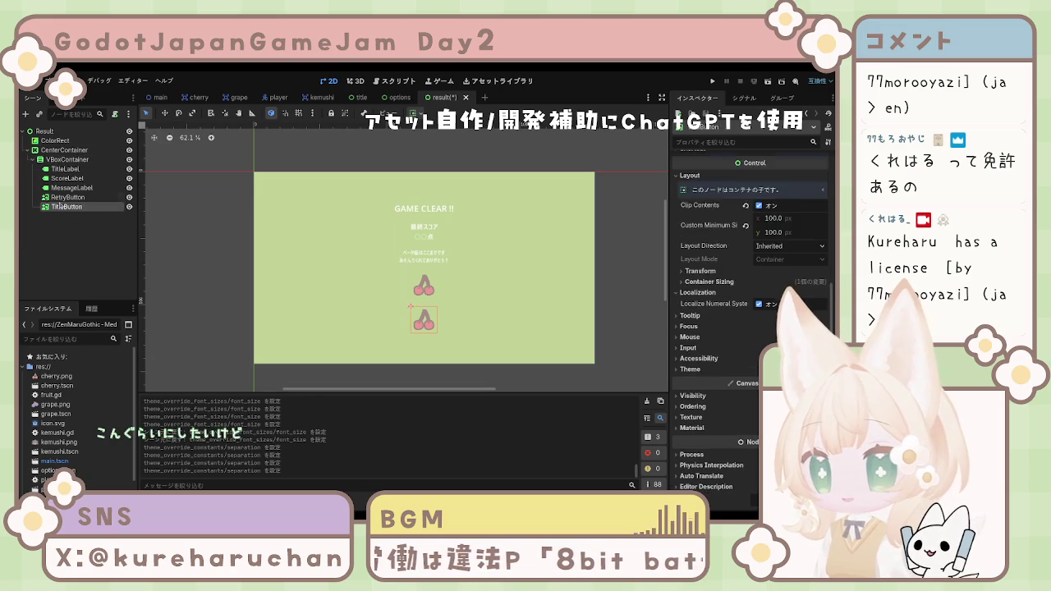
Reparent RetryButton and TitleButton into a new nested VBoxContainer and inspect it.
left_click(63, 198)
left_click(66, 207, "shift")
mouse_move(66, 205)
left_mouse_down()
mouse_move(63, 238)
mouse_move(62, 205)
left_mouse_up()
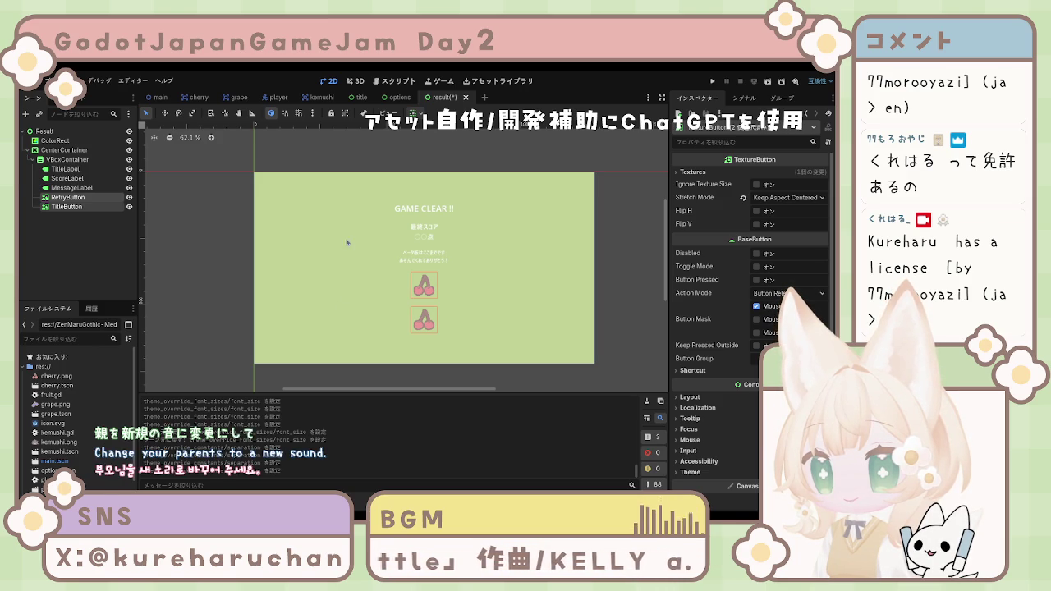
left_click(367, 427)
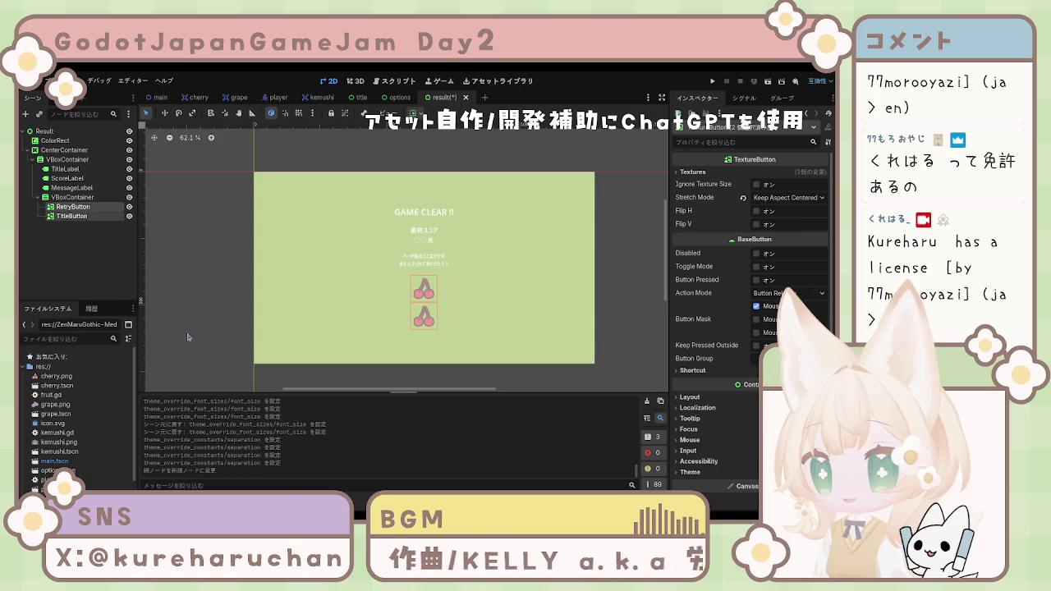
left_click(80, 197)
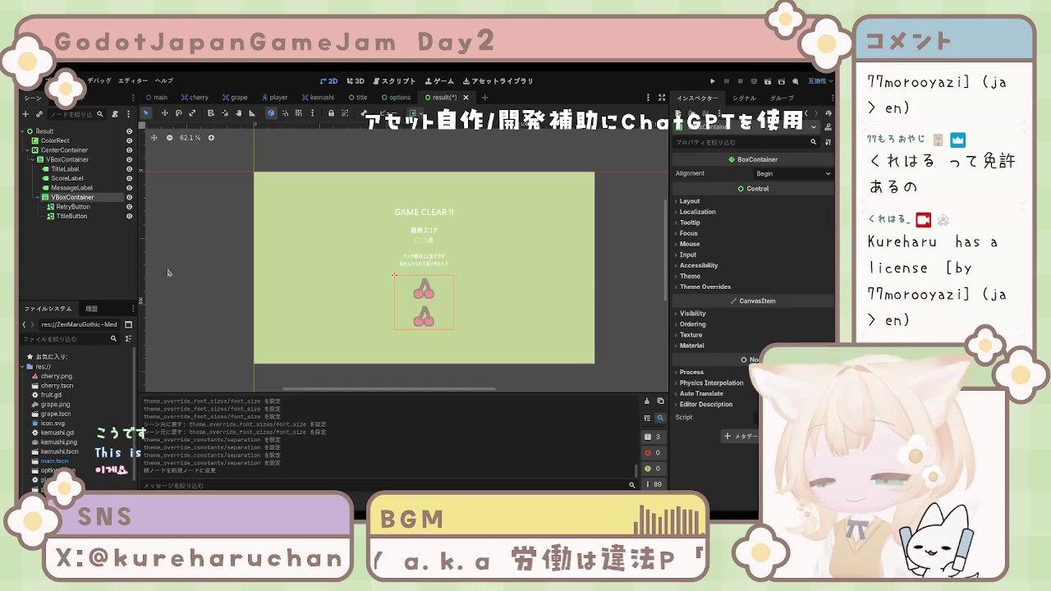
left_click(82, 206)
left_click(105, 261)
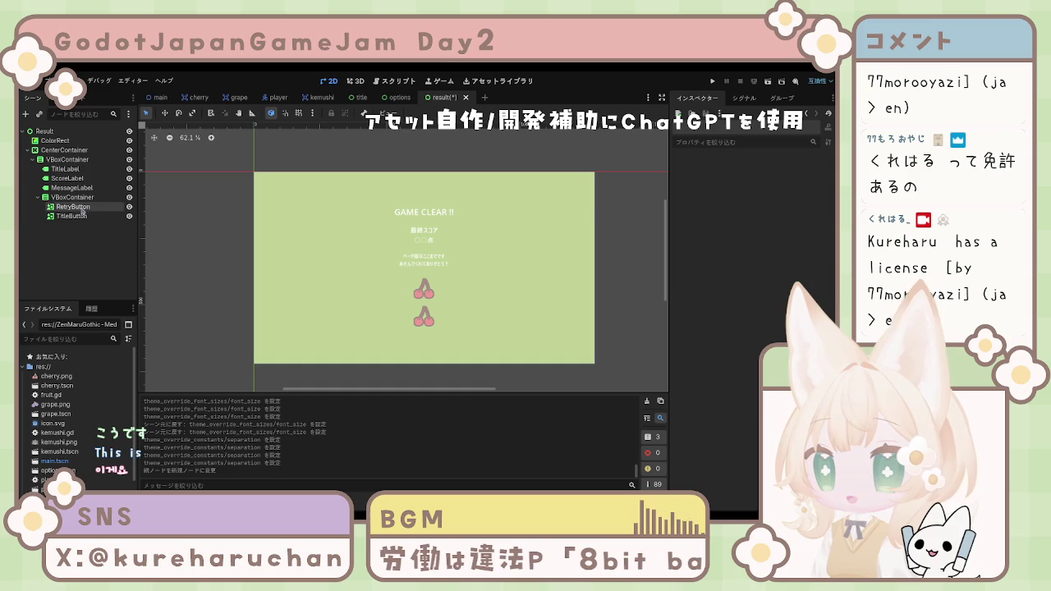
left_click(72, 198)
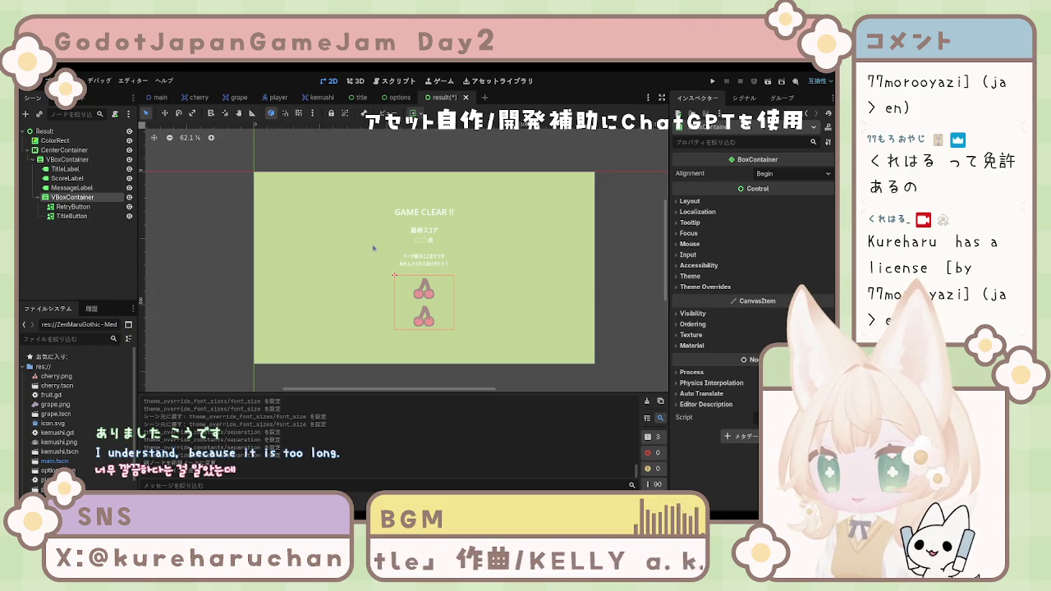
Make the cherry container an HBoxContainer with Alignment set to Center.
key("ctrl+z")
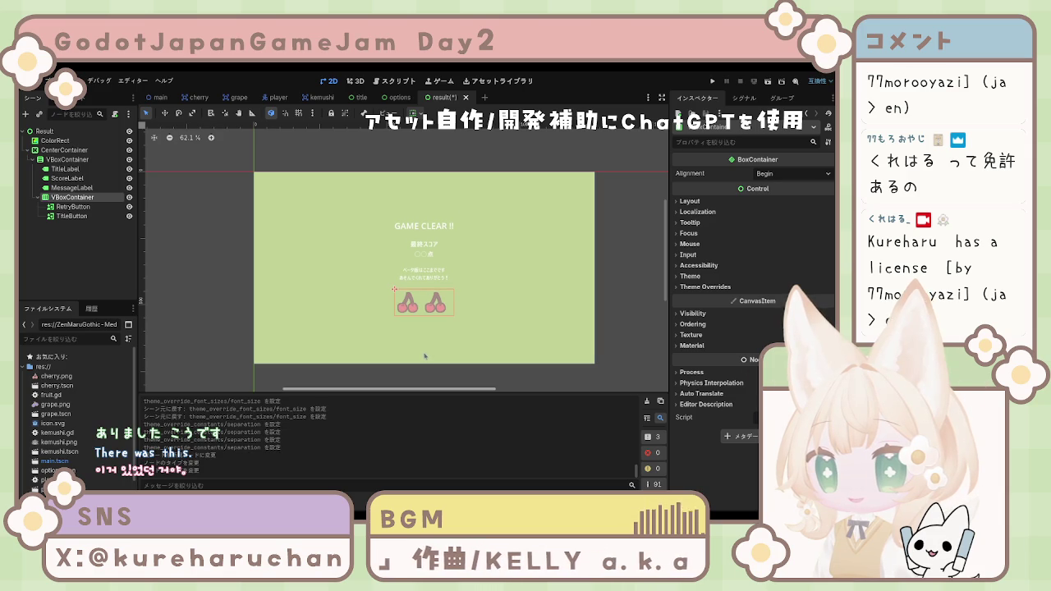
left_click(439, 310)
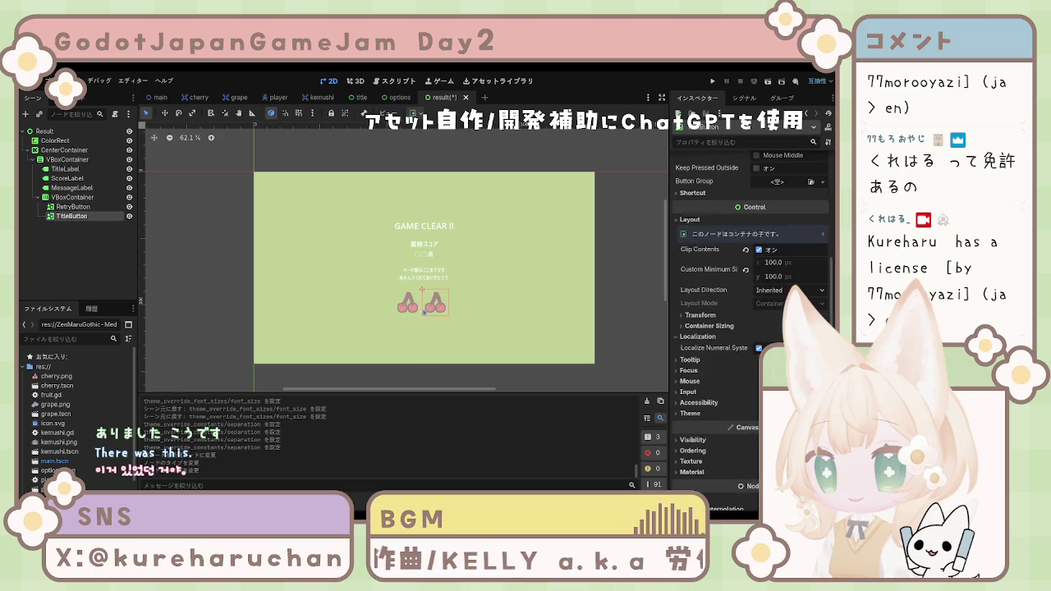
left_click(76, 198)
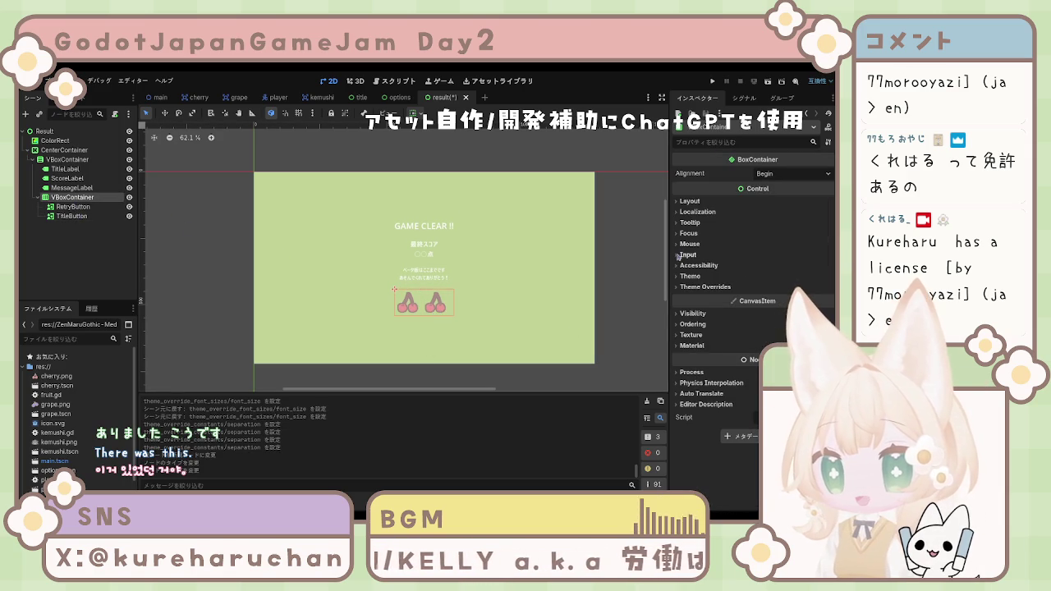
left_click(690, 201)
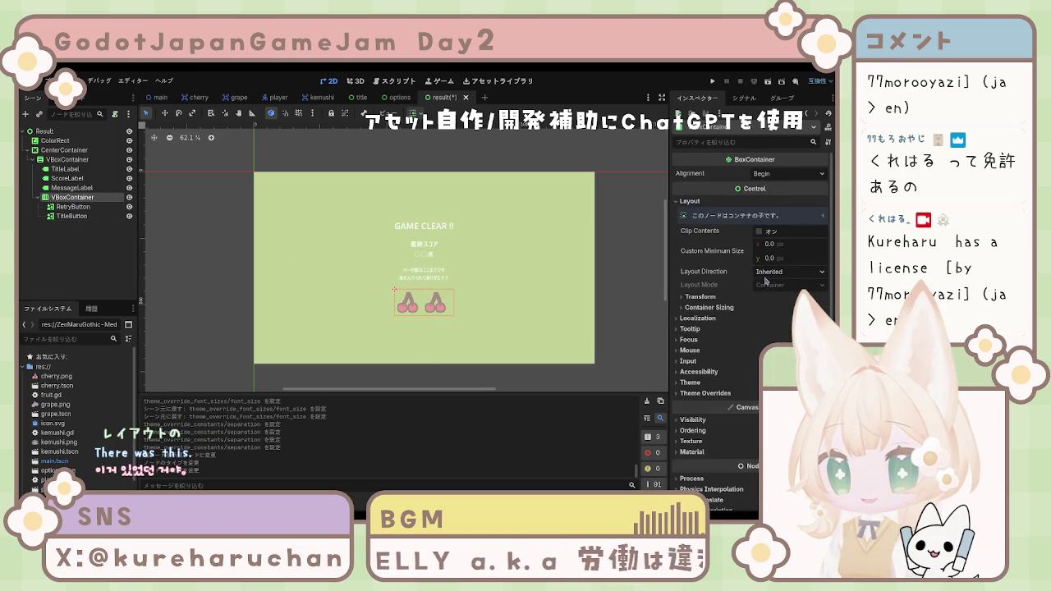
left_click(764, 173)
left_click(771, 200)
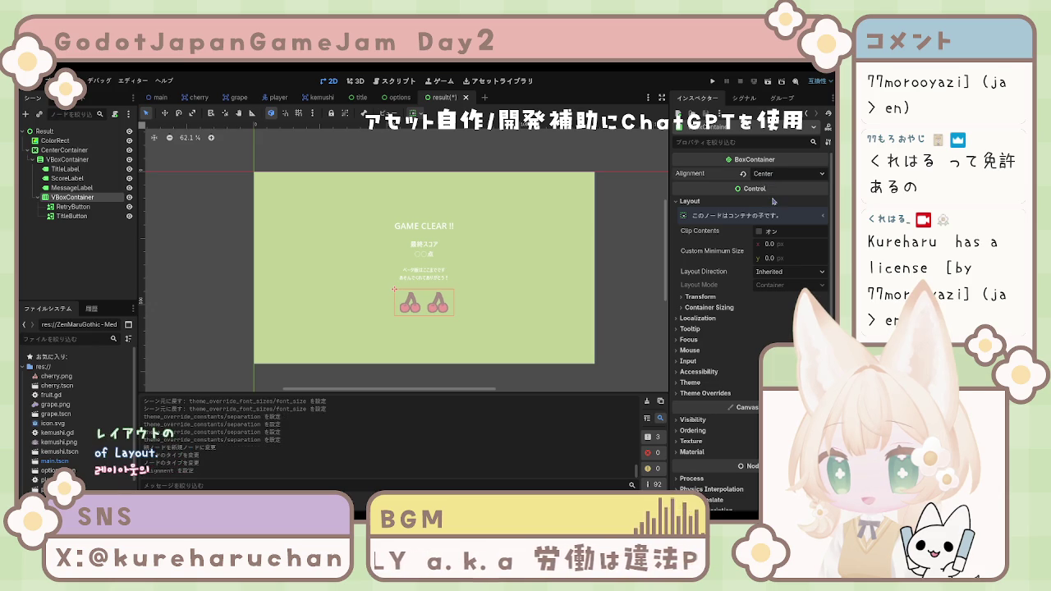
left_click(211, 352)
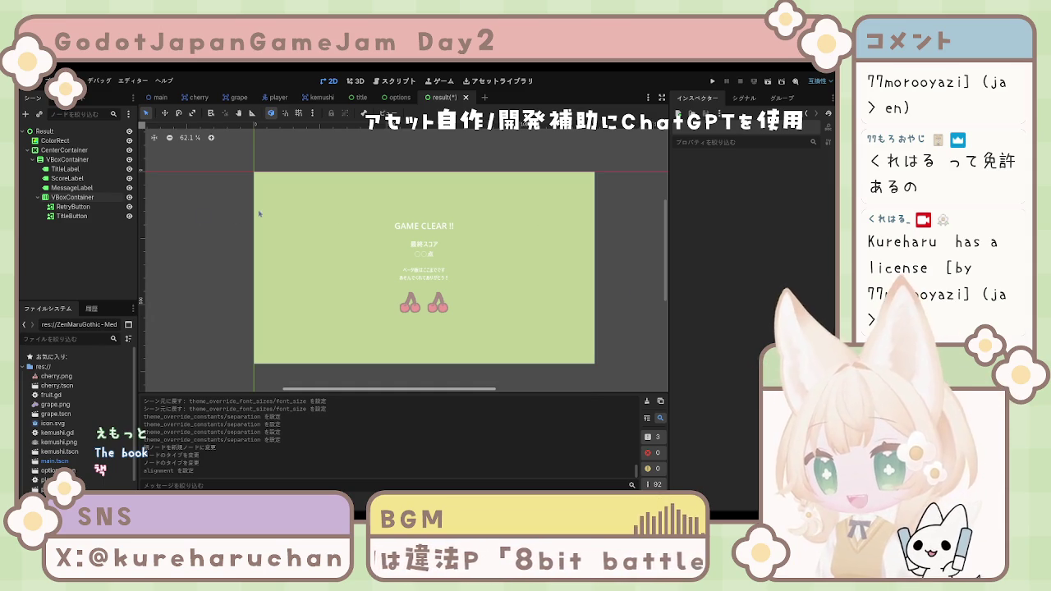
left_click(65, 168)
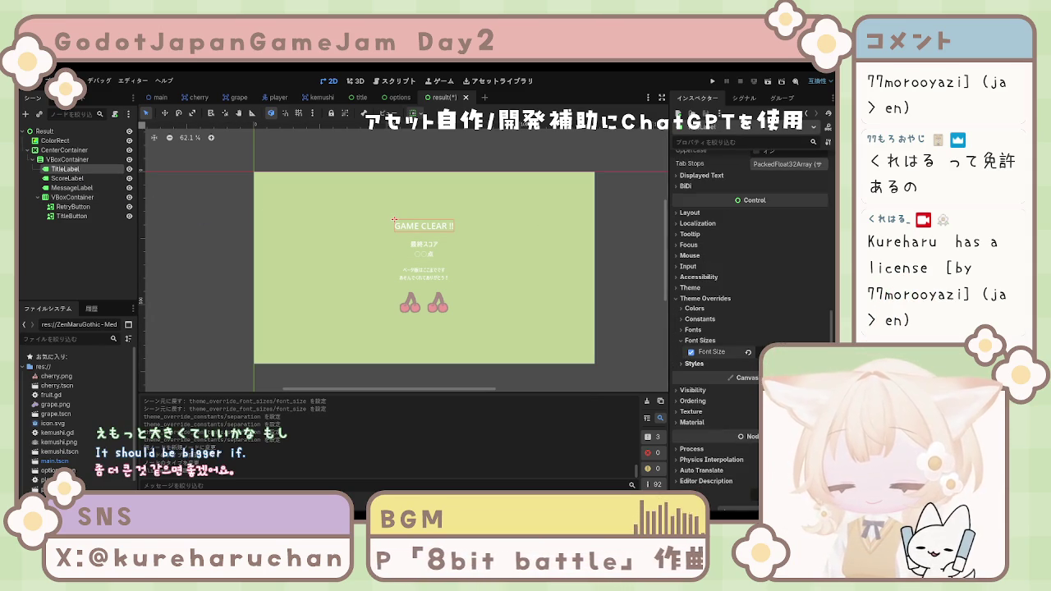
Raise the title, score and message font sizes, with the score label at 36.
key("Return")
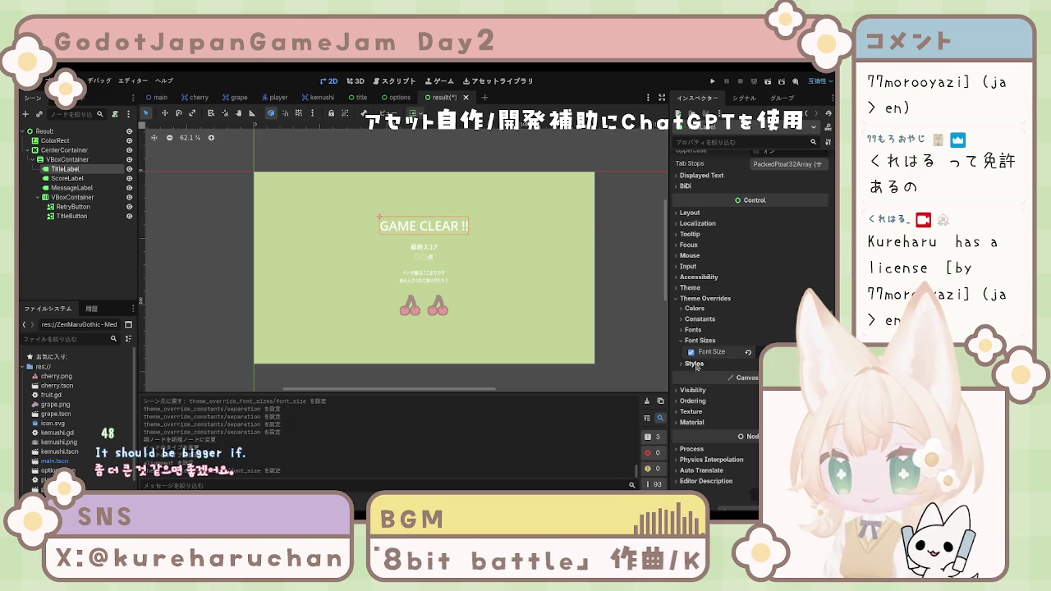
left_click(66, 178)
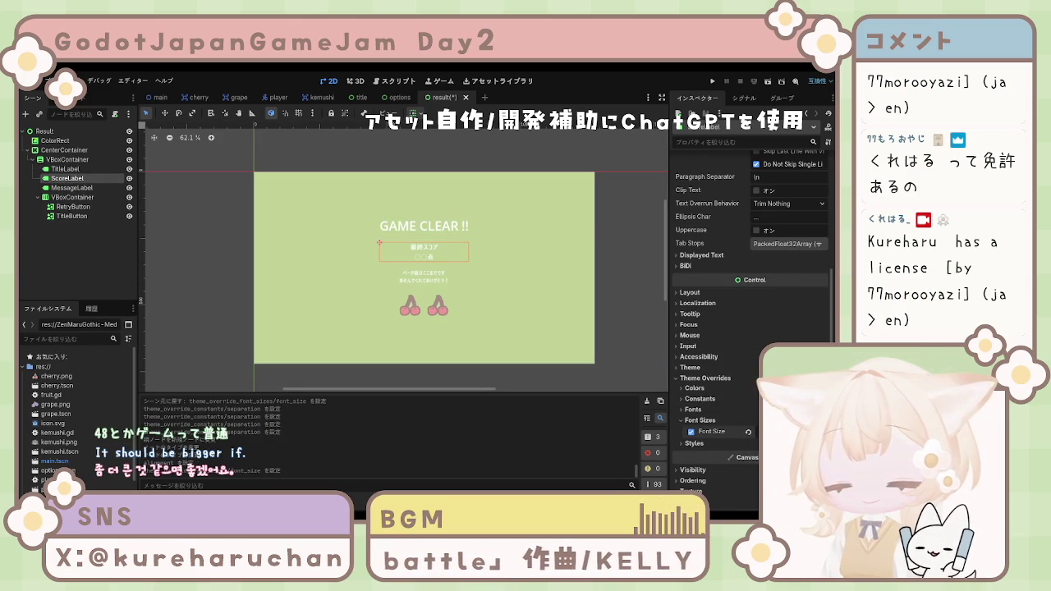
type("36")
key("Return")
left_click(72, 187)
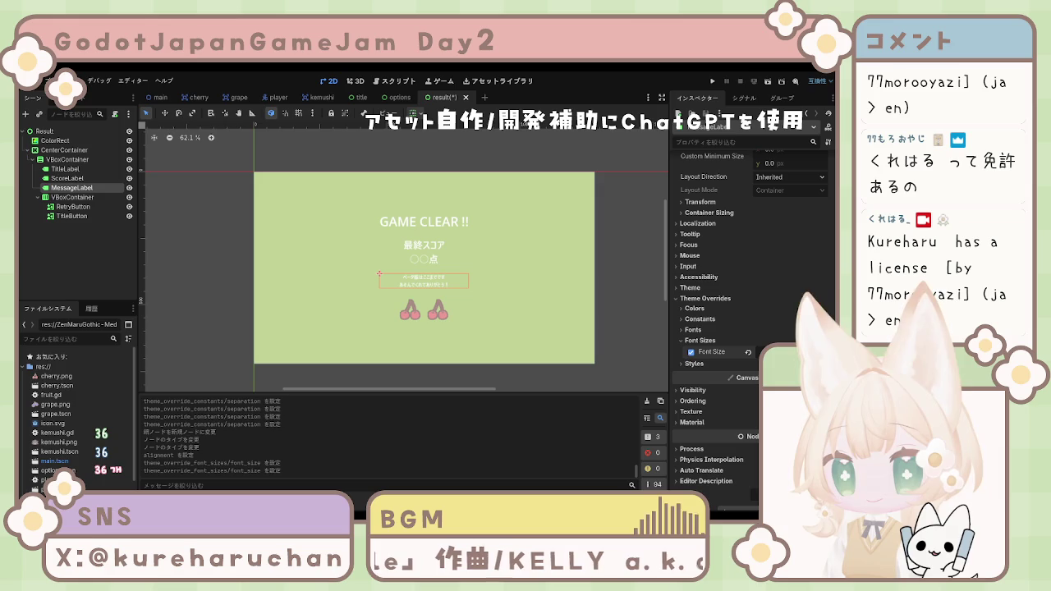
type("24")
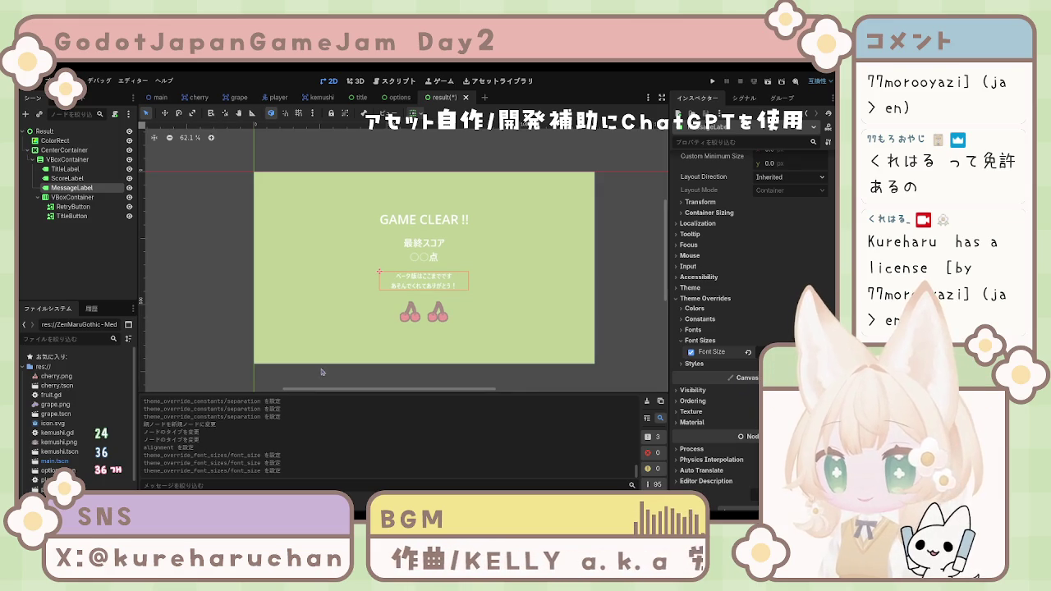
left_click(94, 238)
scroll(461, 317, "down", 2)
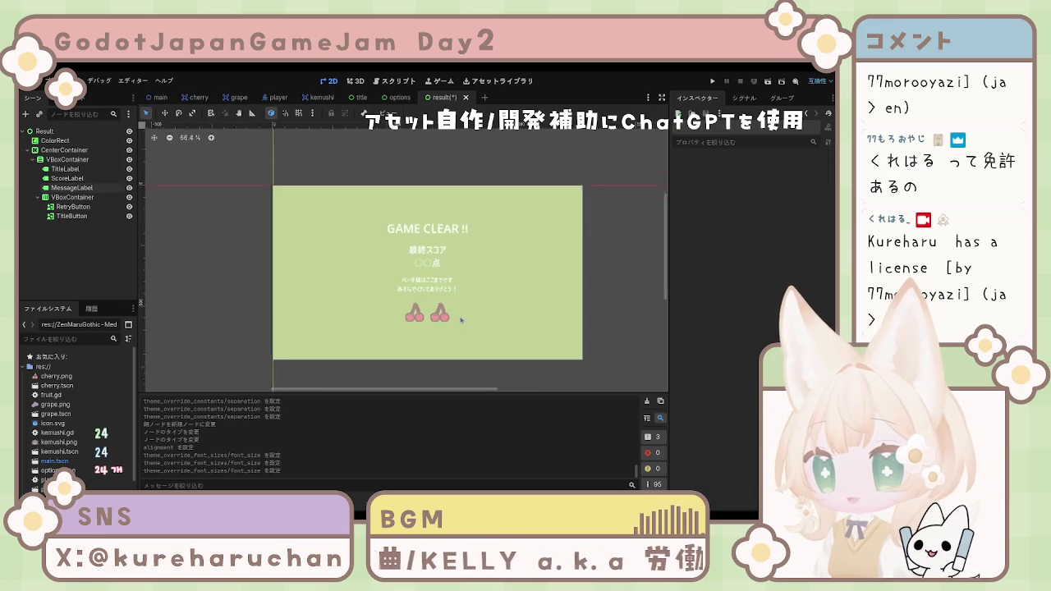
scroll(464, 319, "up", 3)
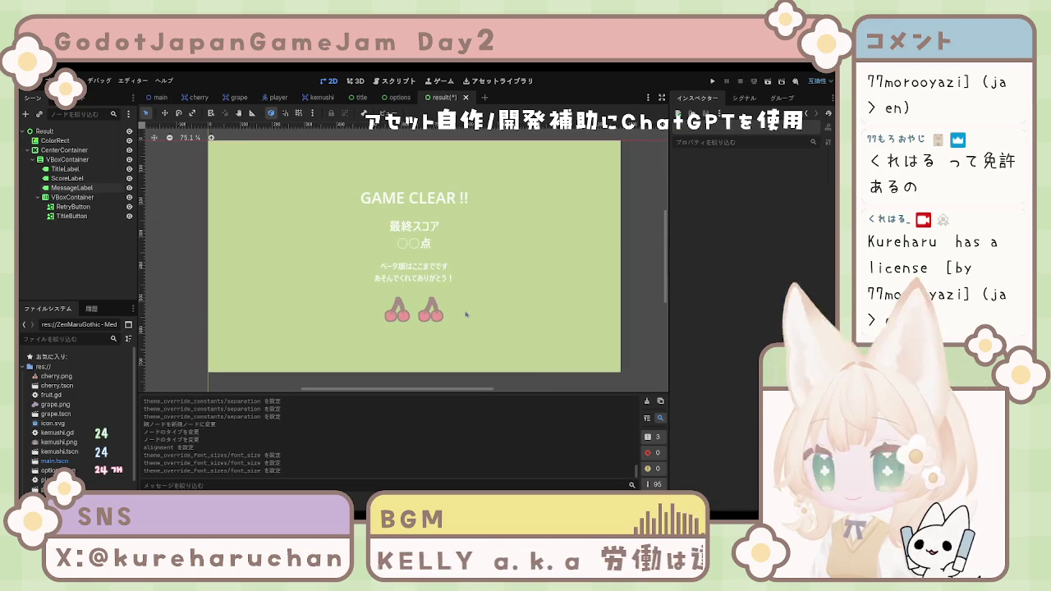
Run the result scene to show GAME CLEAR !!, the score, message and both cherries in a game window.
left_click(767, 82)
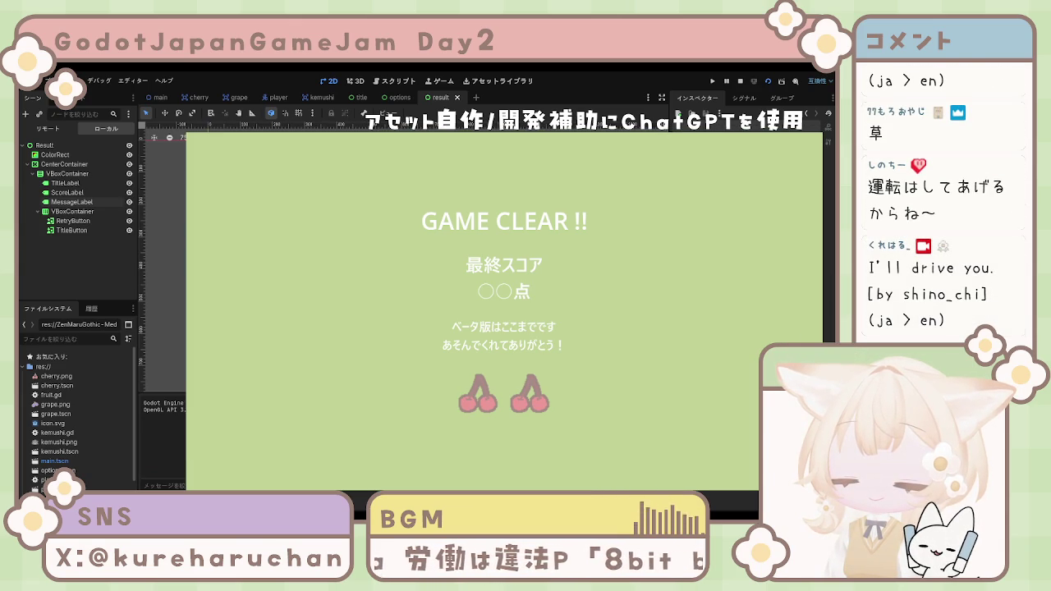
key("F6")
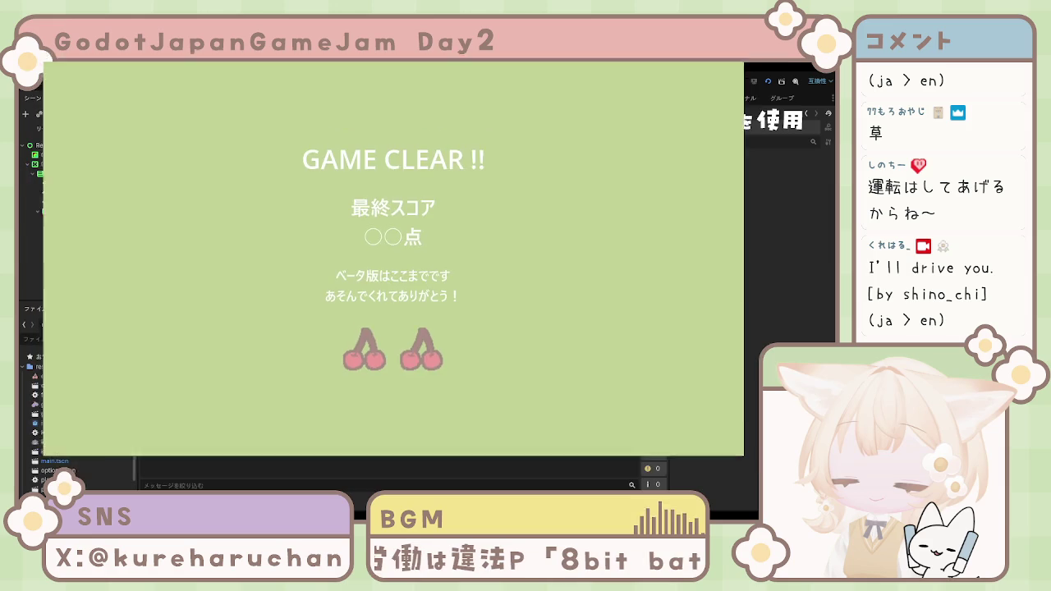
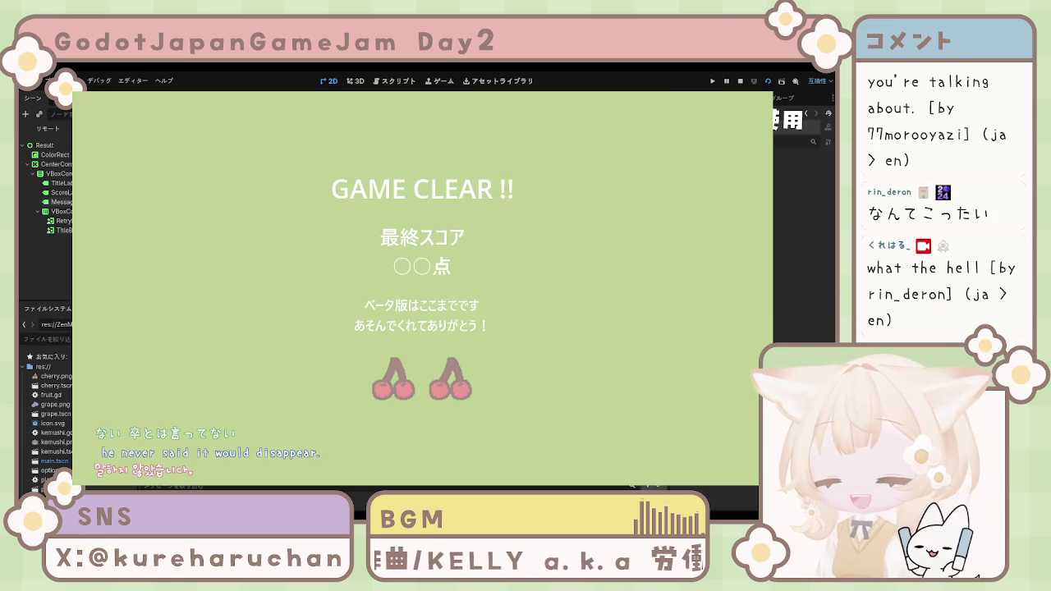
Stop the running game with F8 and return to the result scene's 2D editor.
key("F8")
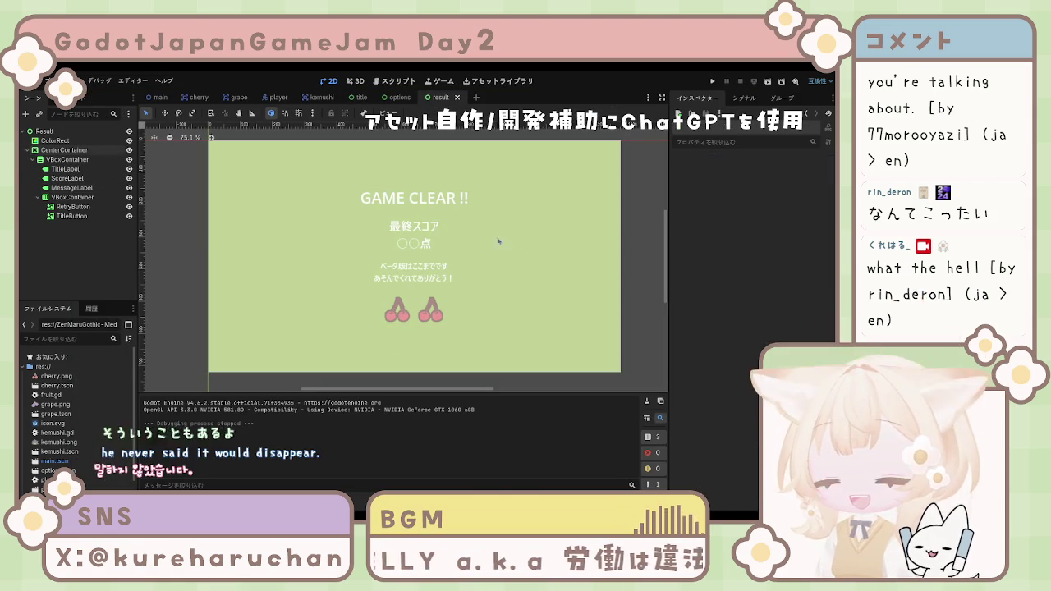
left_click_drag(665, 249, 665, 249)
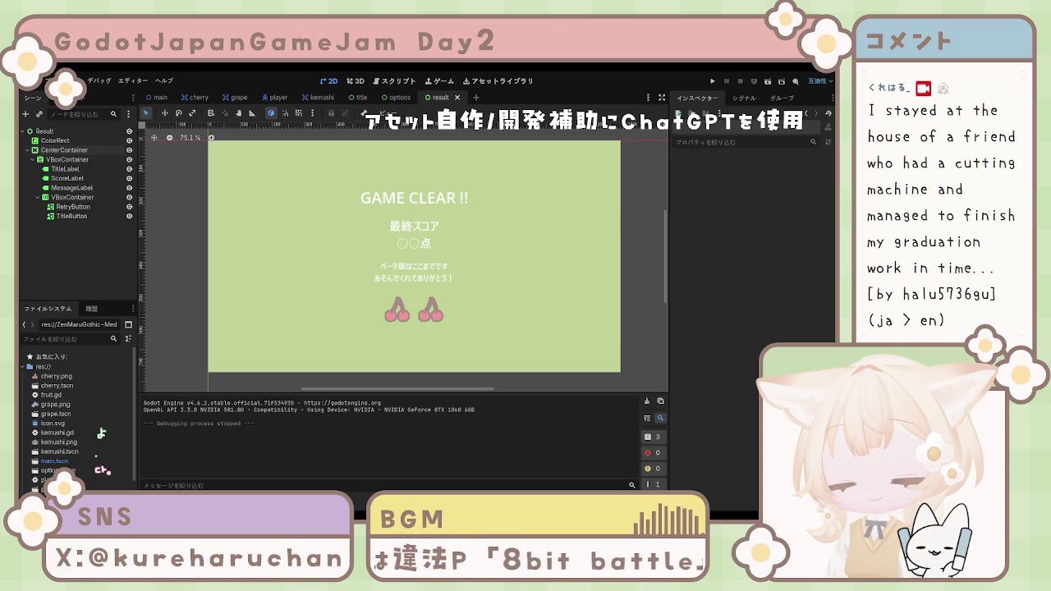
left_click(228, 253)
left_click(155, 243)
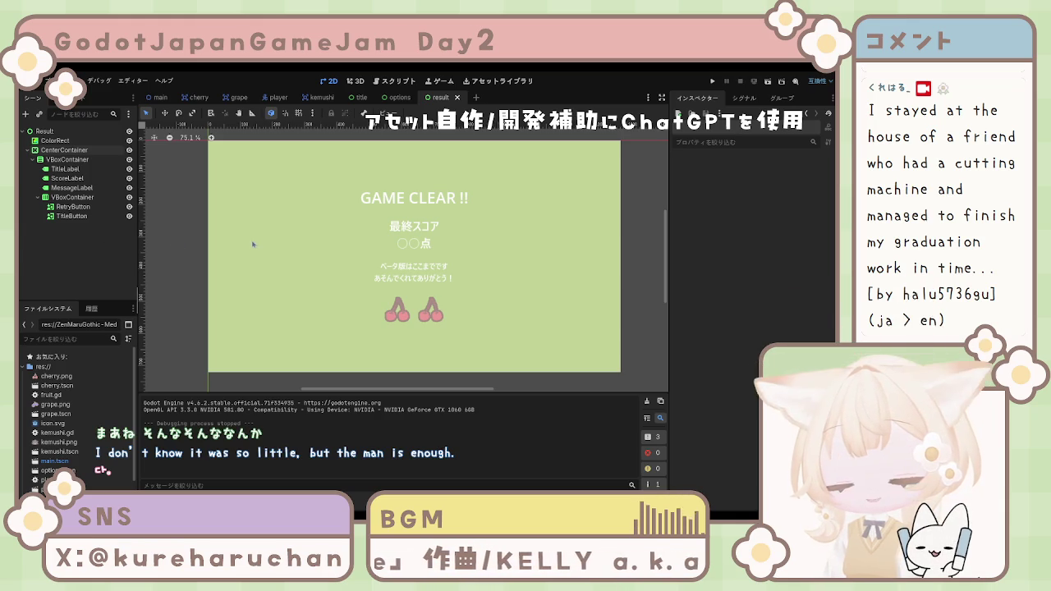
scroll(311, 227, "down", 1)
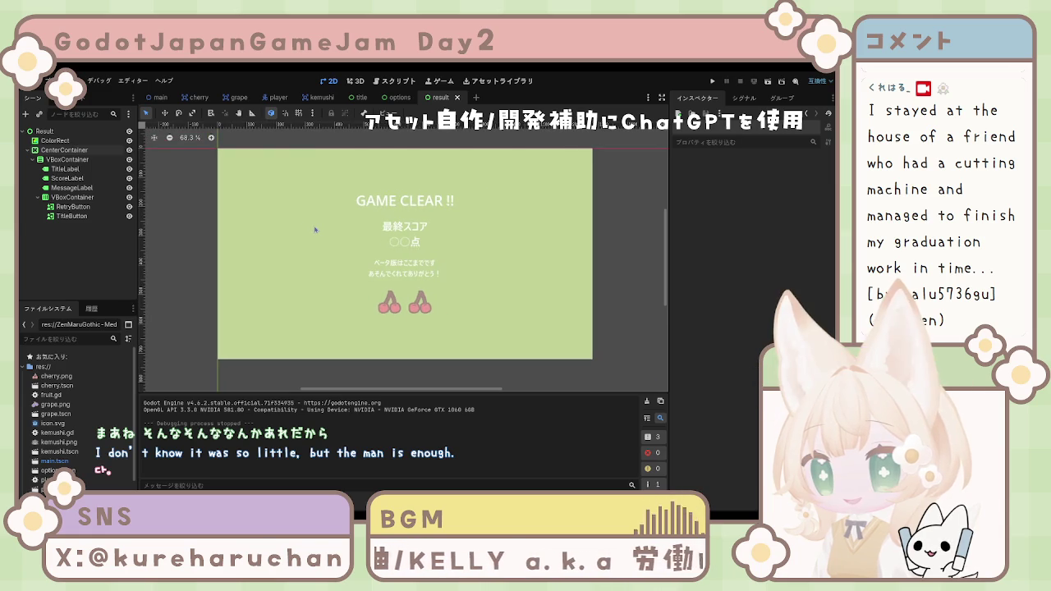
left_click_drag(315, 229, 324, 236)
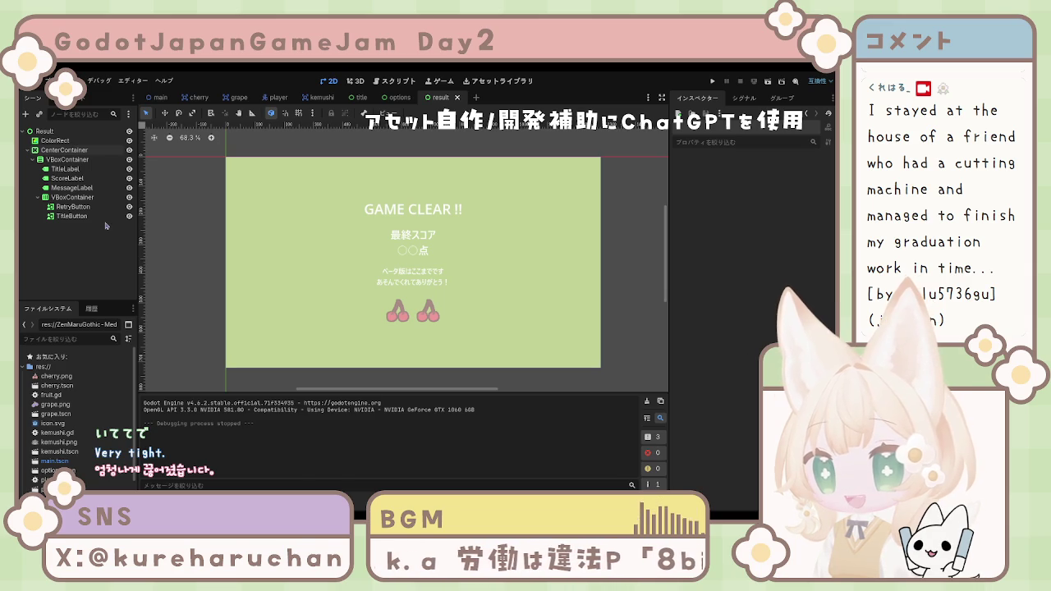
left_click(91, 168)
Select the GAME CLEAR title label and scroll the Inspector to its Theme Overrides font sizes.
left_click(67, 177)
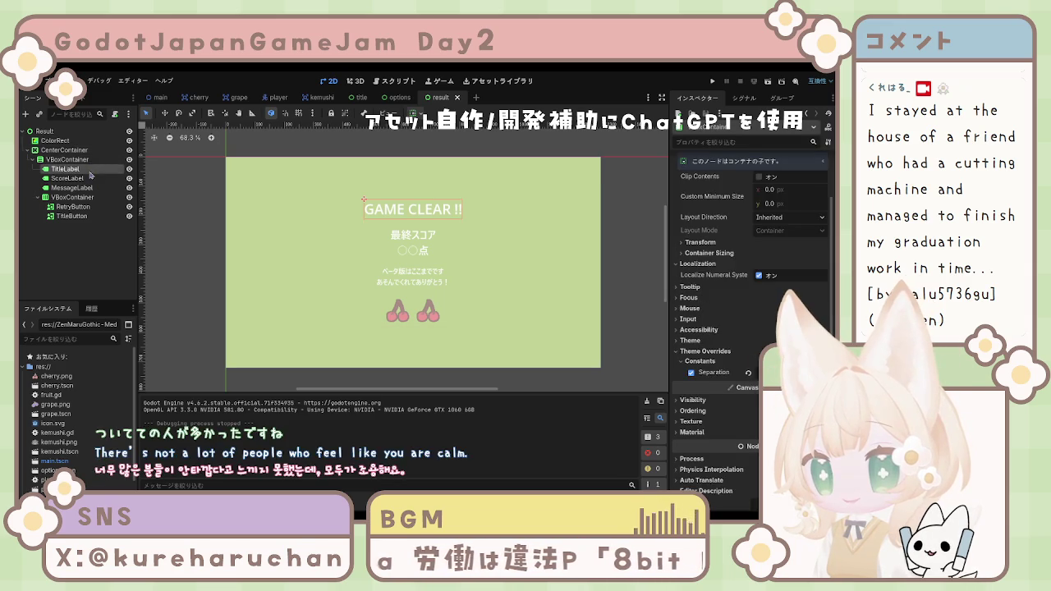
left_click(87, 178)
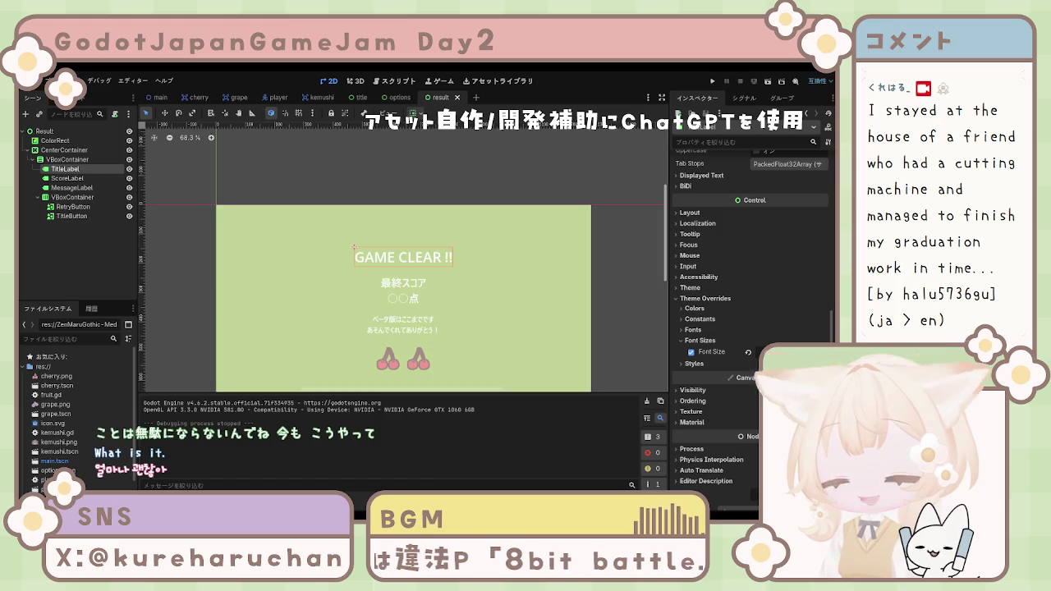
scroll(544, 252, "down", 2)
scroll(543, 253, "down", 2)
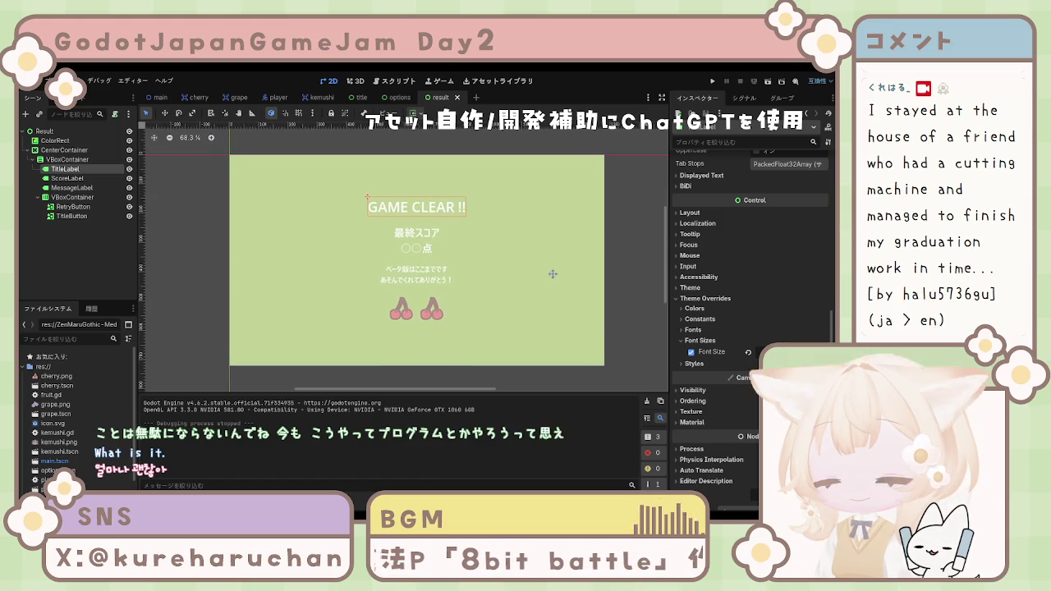
scroll(553, 278, "up", 1)
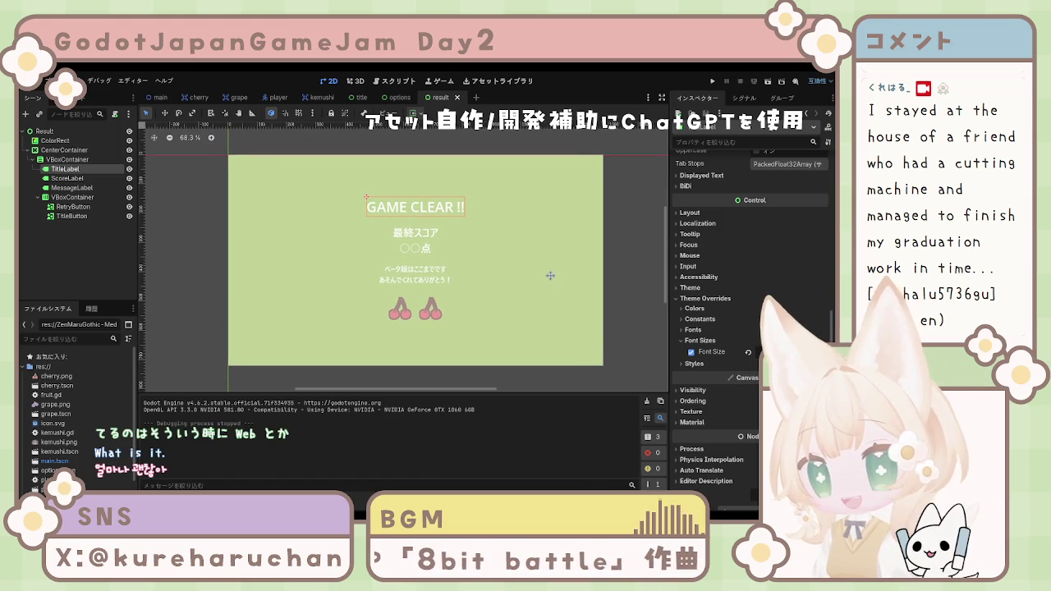
scroll(551, 281, "right", 1)
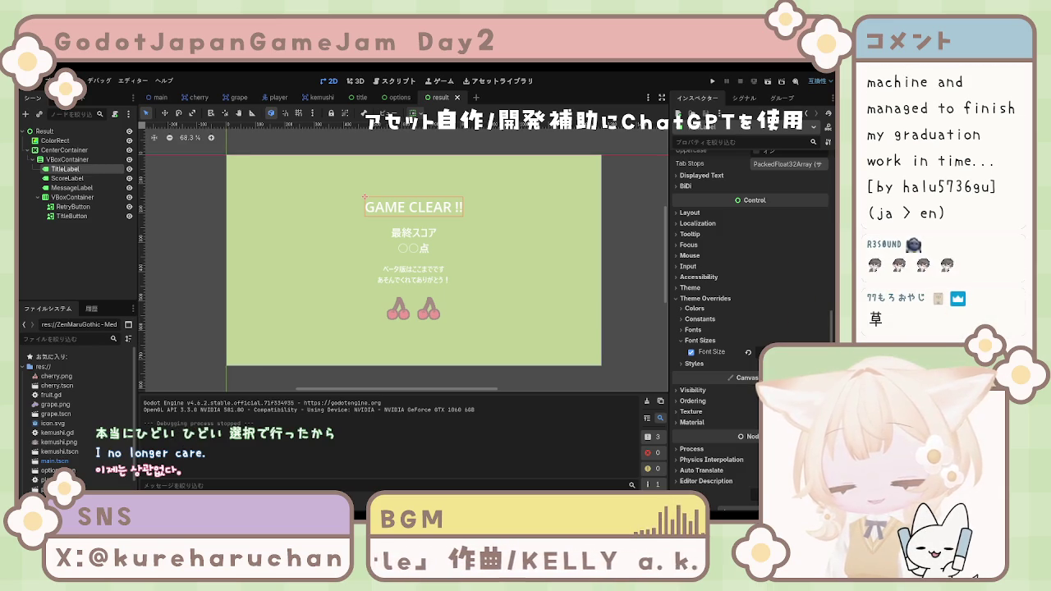
Select both cherry buttons together, briefly check the options scene, then return to the result scene.
left_click(73, 207)
left_click(71, 216, "ctrl")
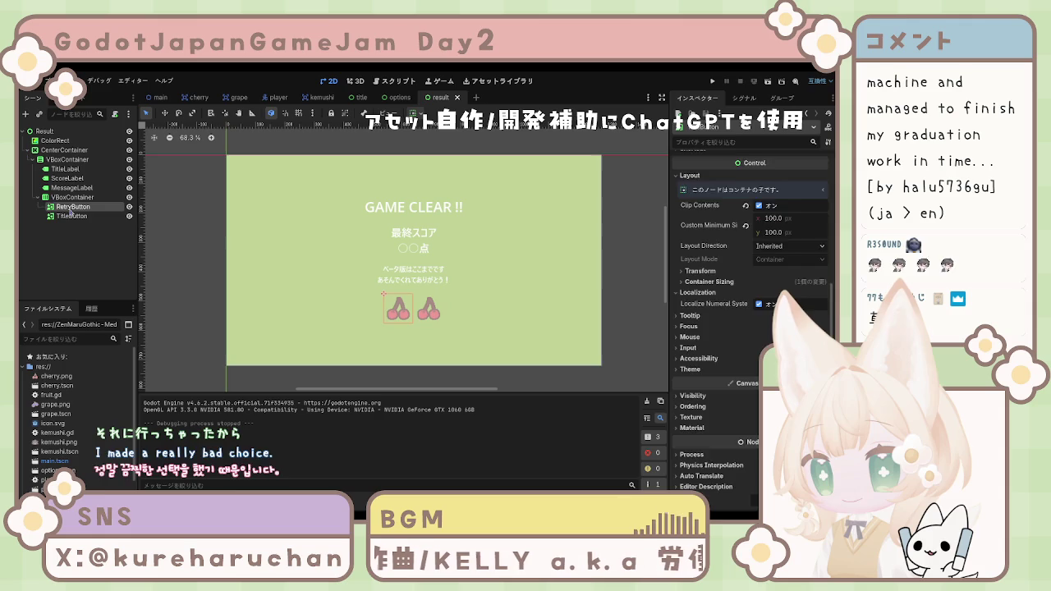
left_click(72, 234)
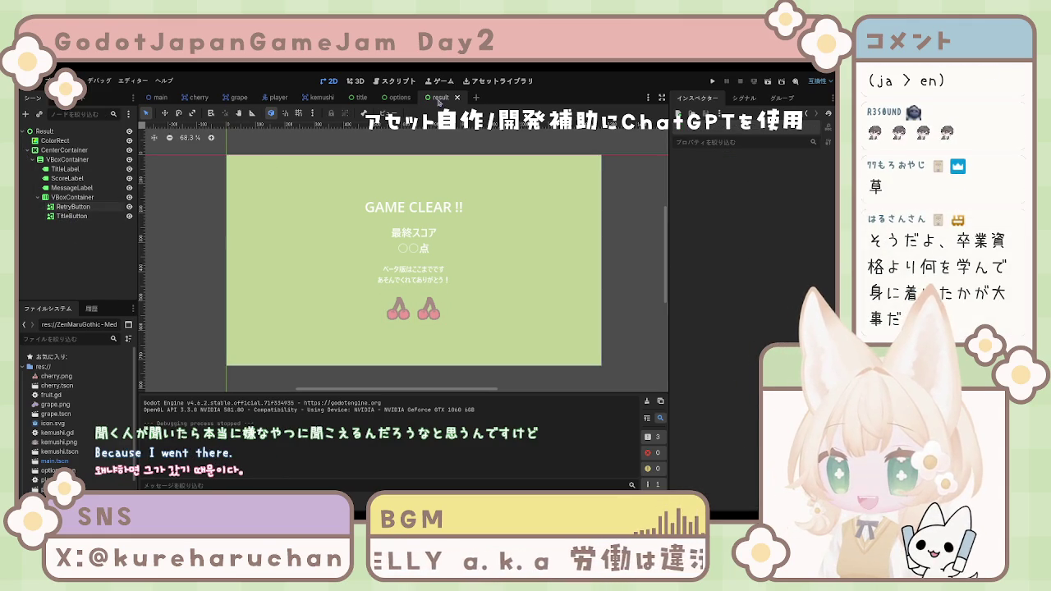
left_click(394, 97)
left_click(440, 98)
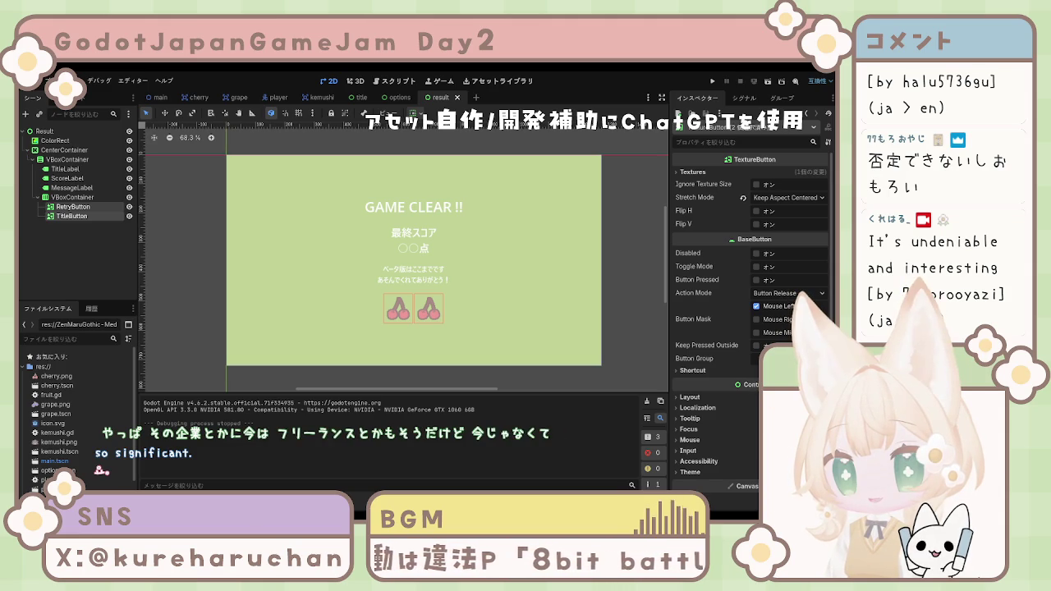
left_click(437, 364)
left_click(168, 305)
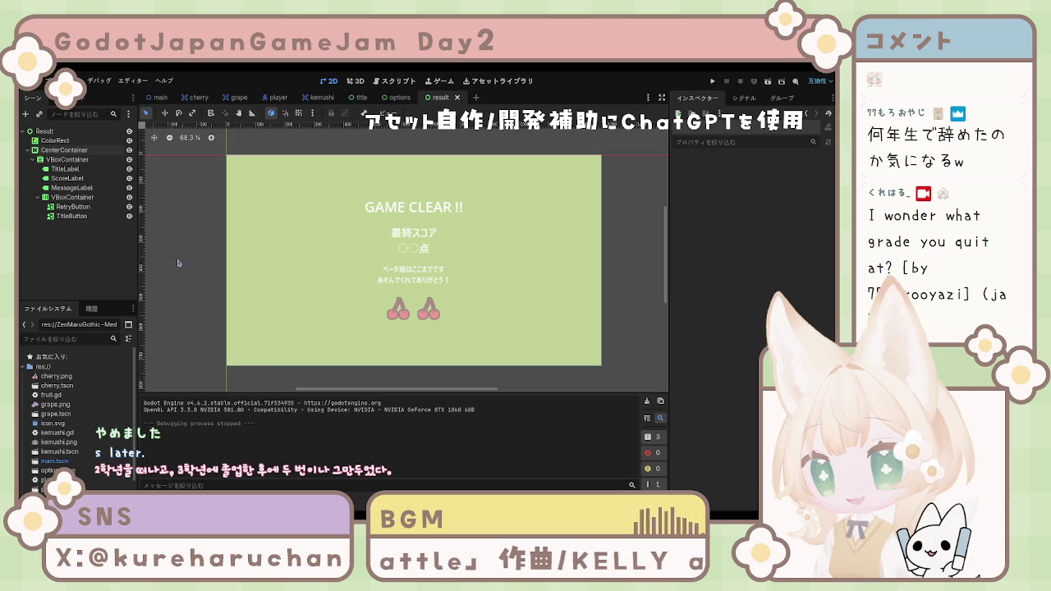
Inspect the CenterContainer's layout, then multi-select both cherry buttons to view their shared properties.
left_click(246, 255)
left_click(212, 256)
left_click(285, 257)
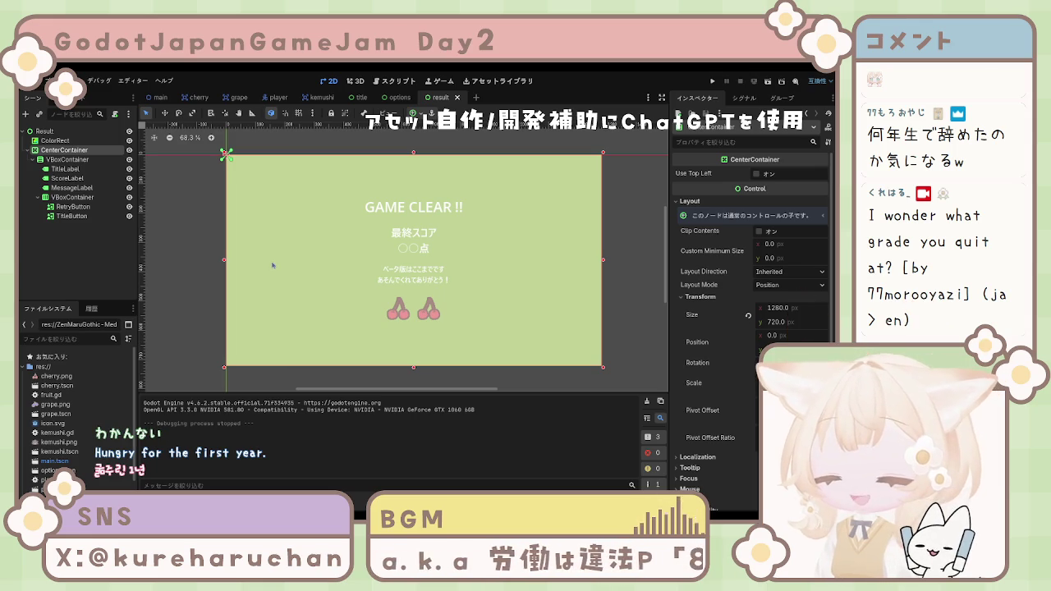
left_click(207, 248)
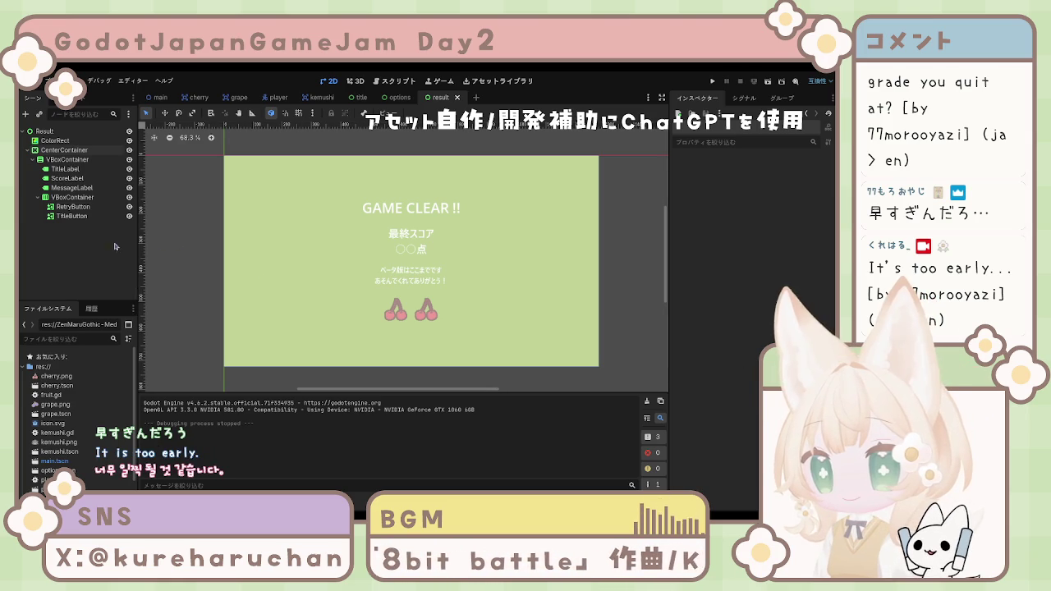
left_click_drag(295, 257, 299, 248)
left_click(219, 258)
left_click(124, 255)
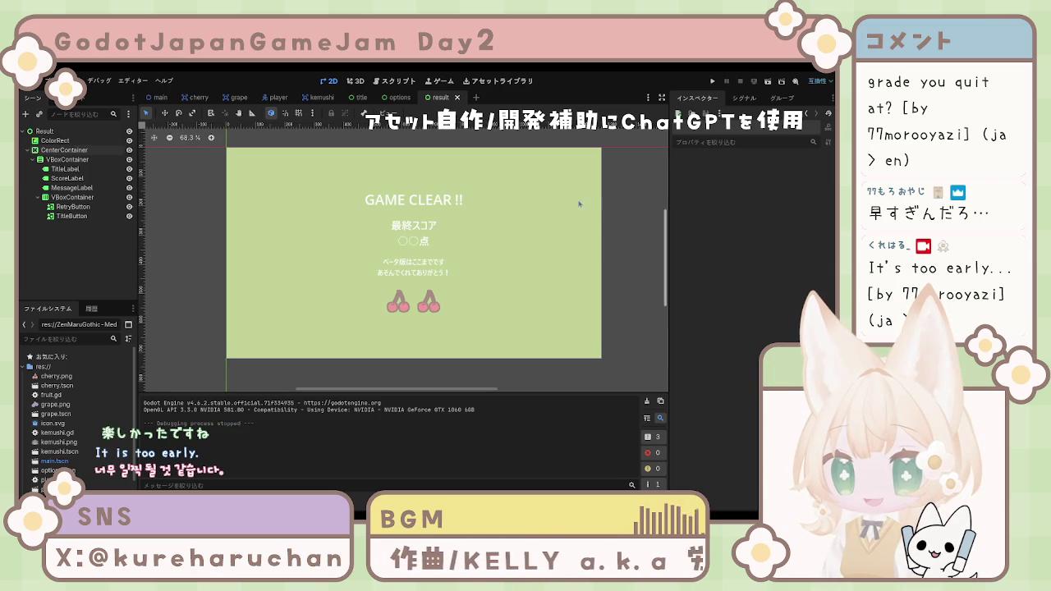
scroll(579, 203, "up", 1)
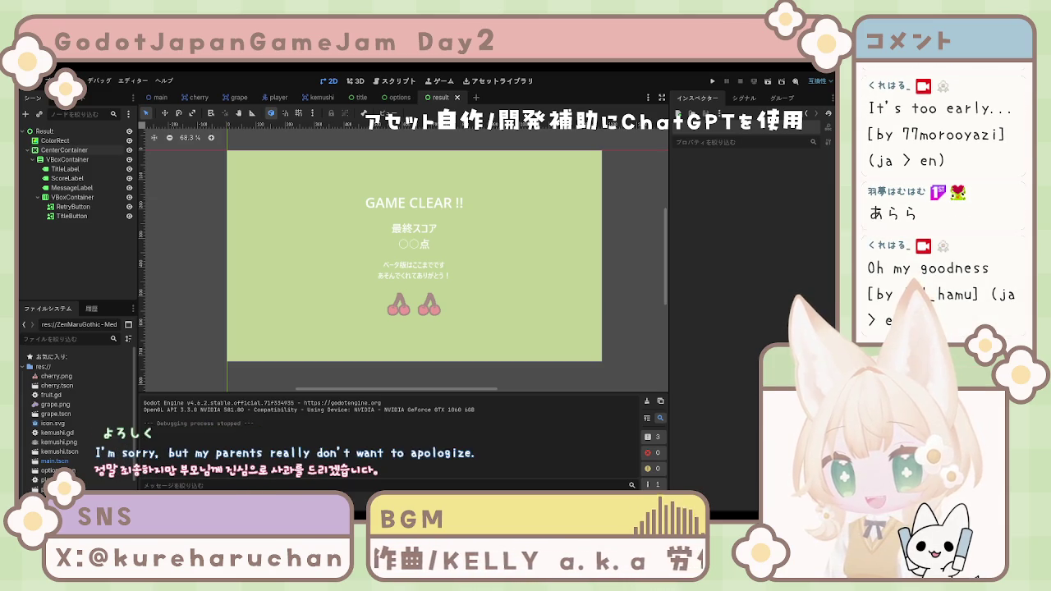
left_click(72, 216)
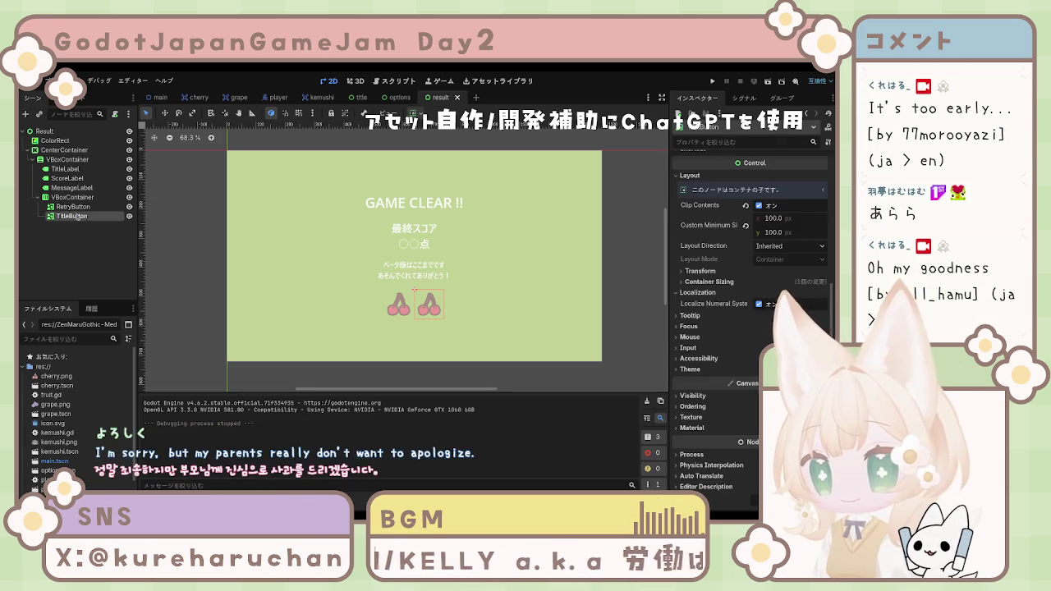
left_click(75, 206, "ctrl")
left_click(78, 198)
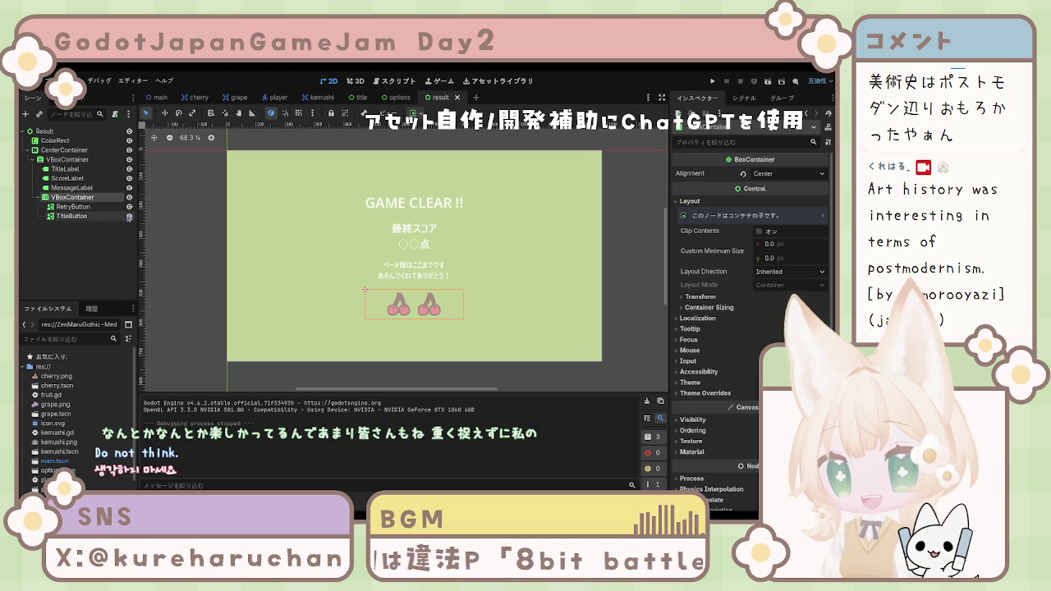
left_click(73, 216)
left_click(83, 206, "shift")
left_click(91, 243)
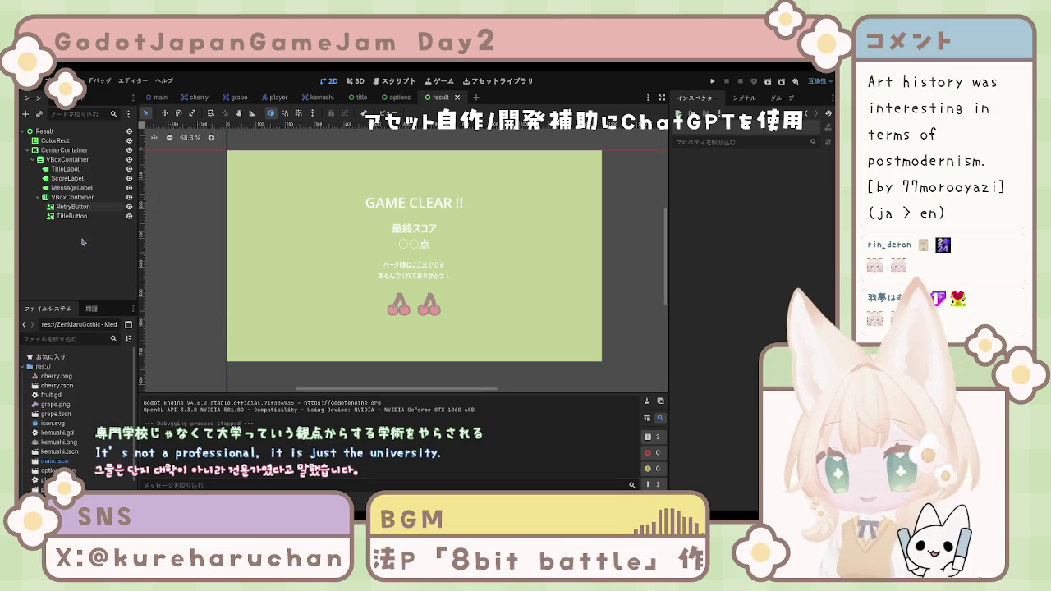
left_click(82, 216)
left_click(83, 206, "shift")
left_click(86, 227)
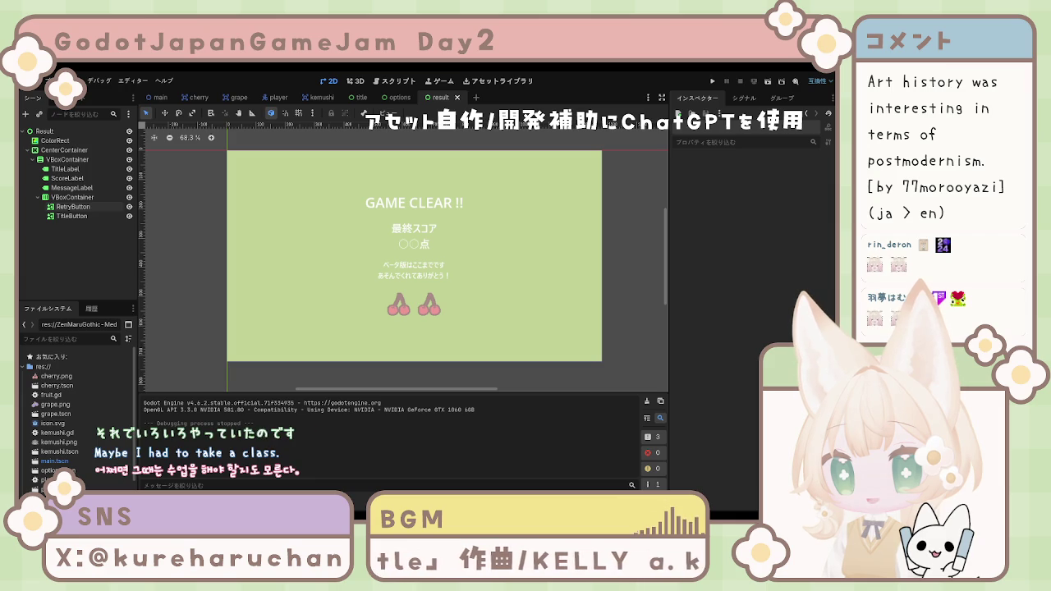
left_click(64, 150)
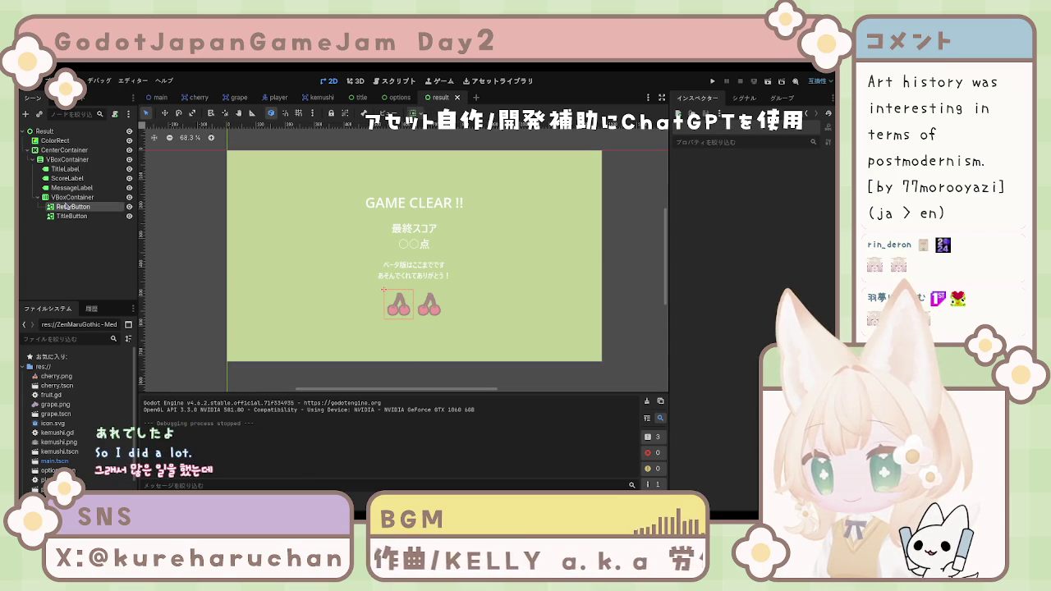
left_click(72, 207)
left_click(72, 231)
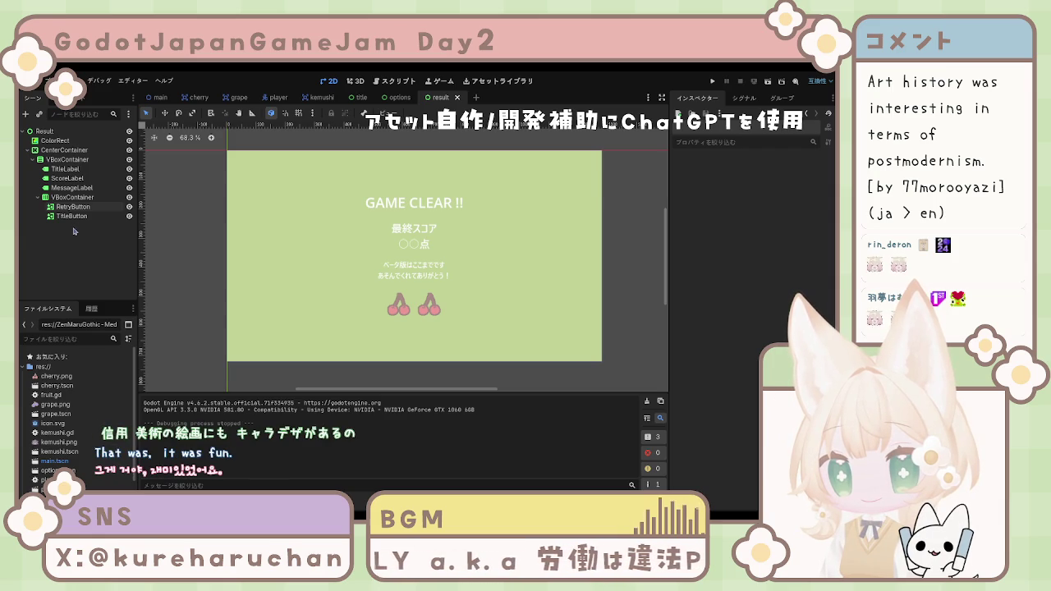
left_click(72, 217, "shift")
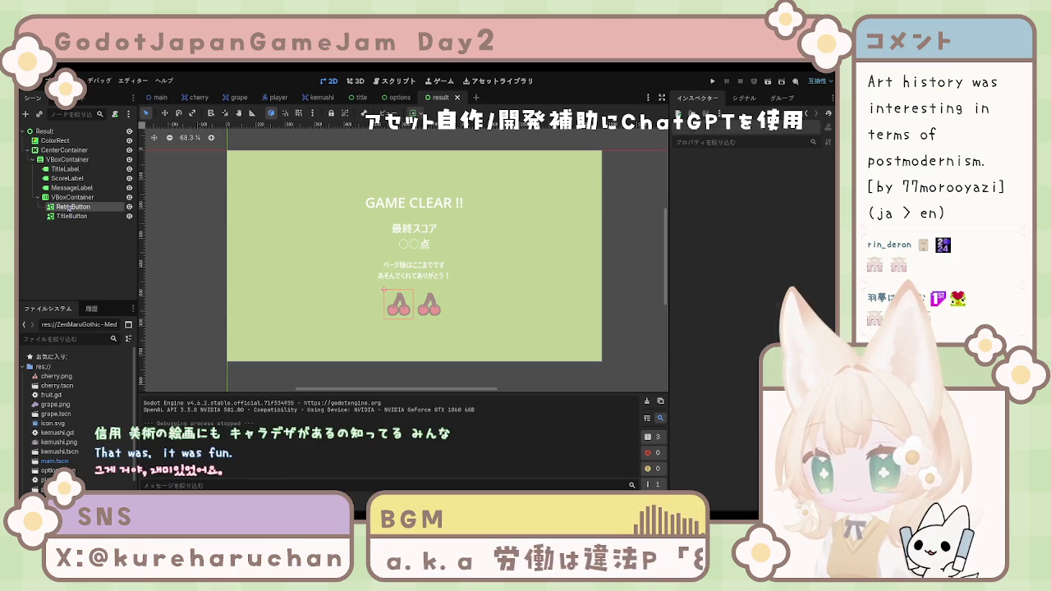
left_click(71, 198)
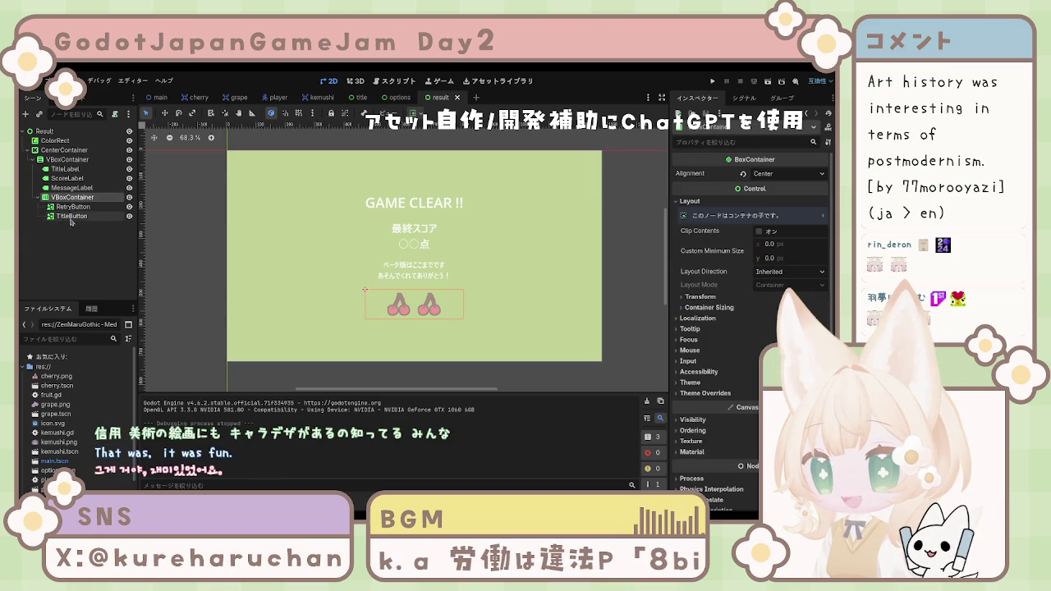
left_click(77, 236)
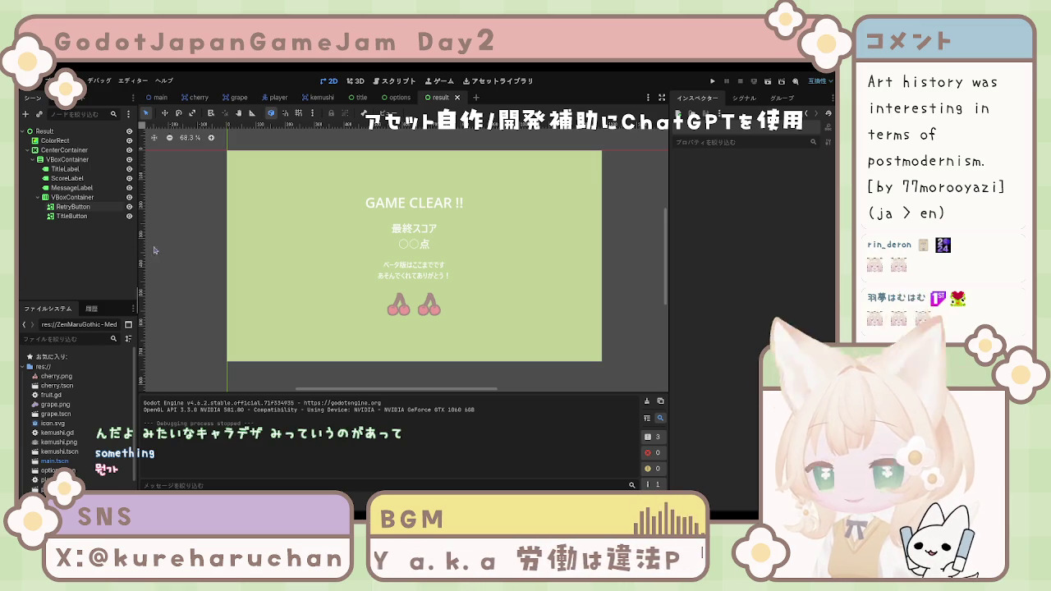
Clear the result scene selection and switch to the title scene with its logo and menu buttons.
left_click_drag(250, 231, 248, 230)
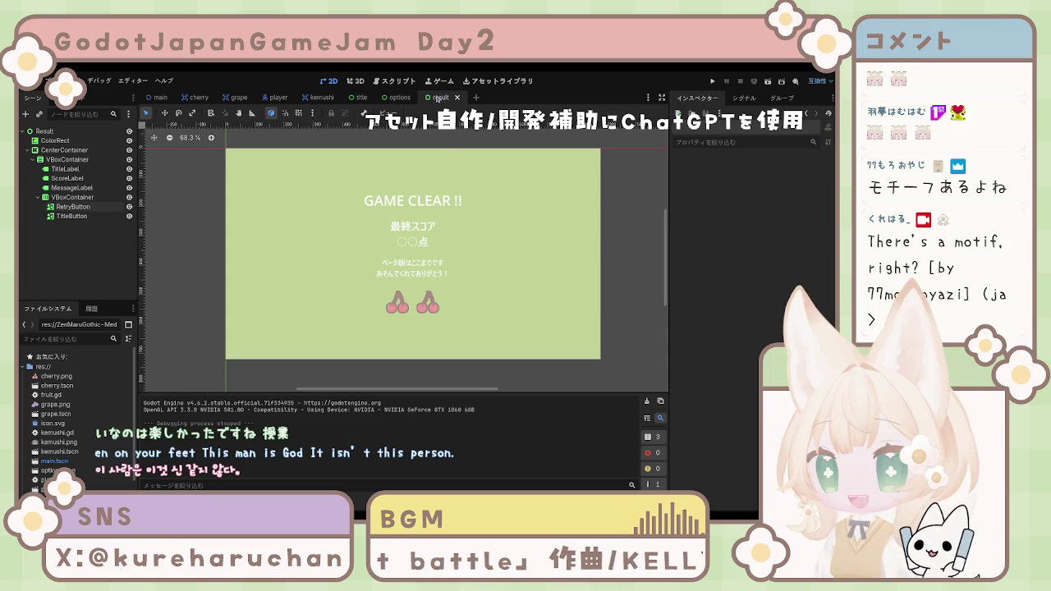
left_click(363, 97)
left_click(450, 98)
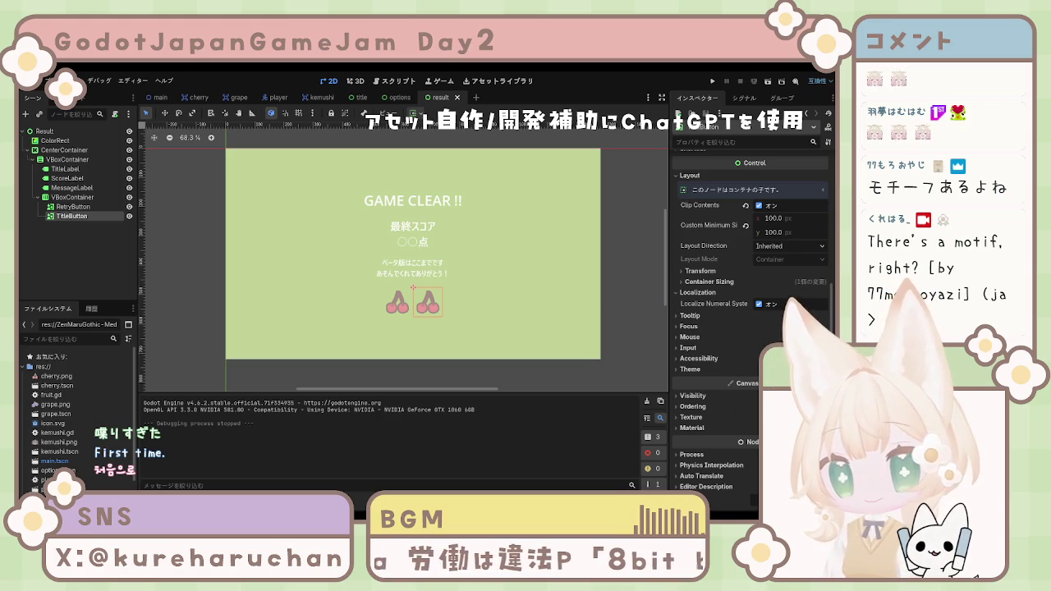
left_click(457, 380)
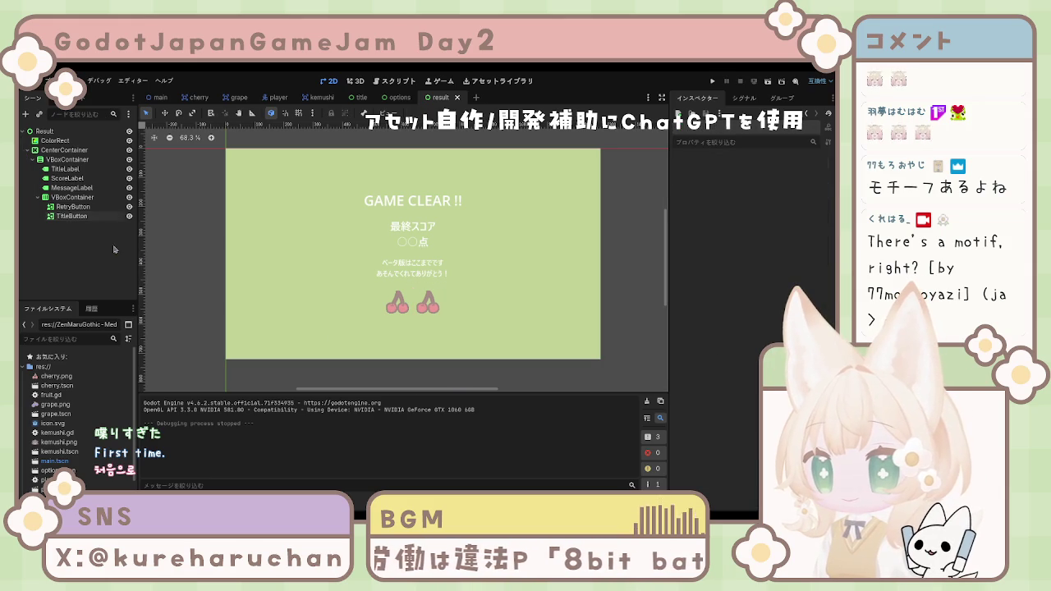
left_click(58, 132)
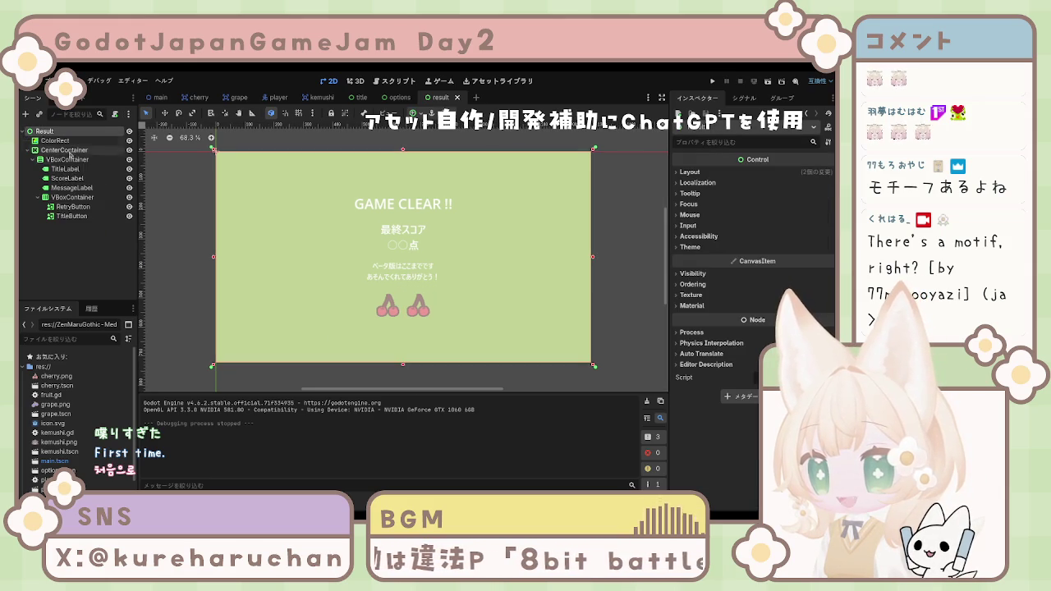
left_click(69, 263)
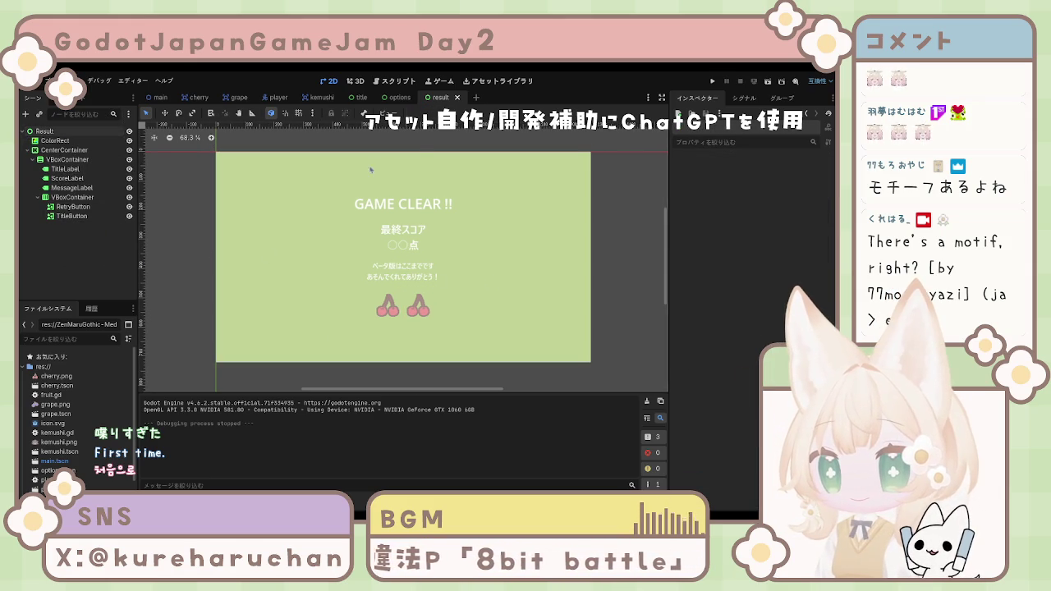
left_click(364, 98)
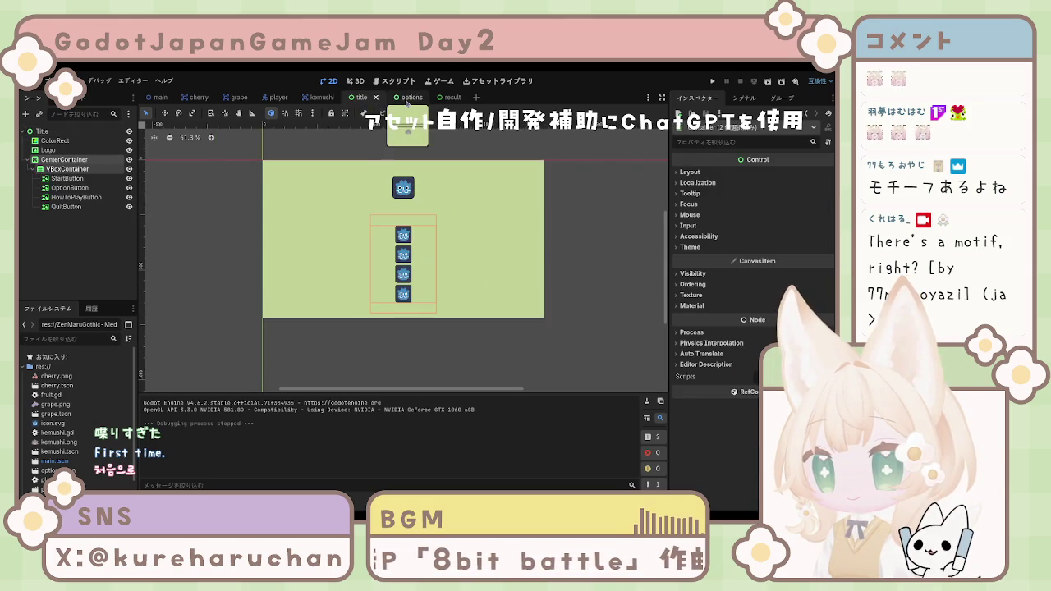